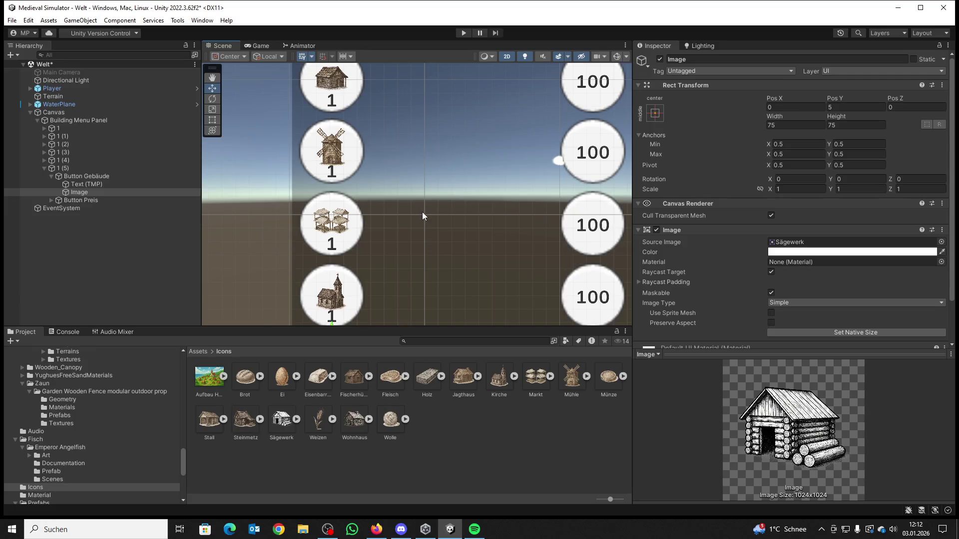
Step: Duplicate the last button row 1 (5) and move the copy down below it
scroll(422, 212, "down", 5)
scroll(409, 188, "right", 3)
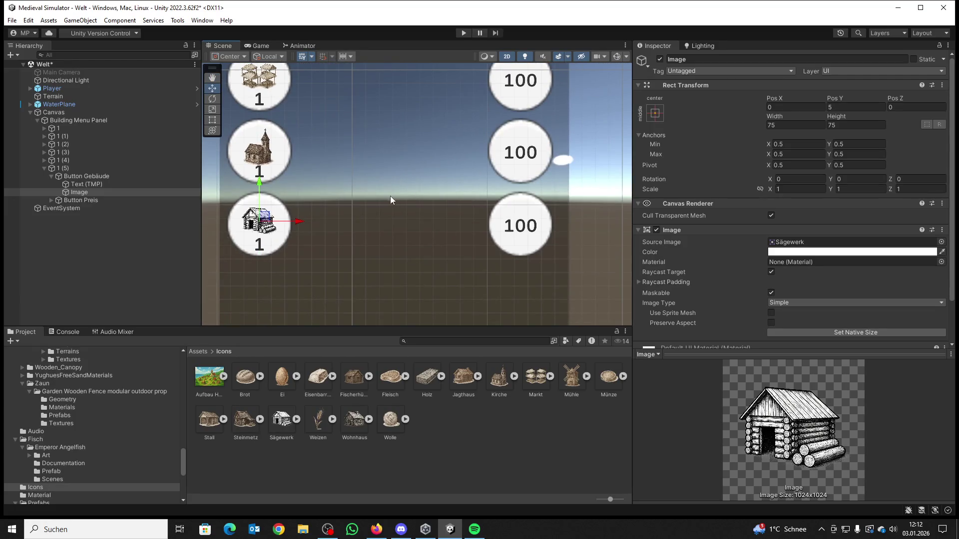
scroll(390, 195, "down", 2)
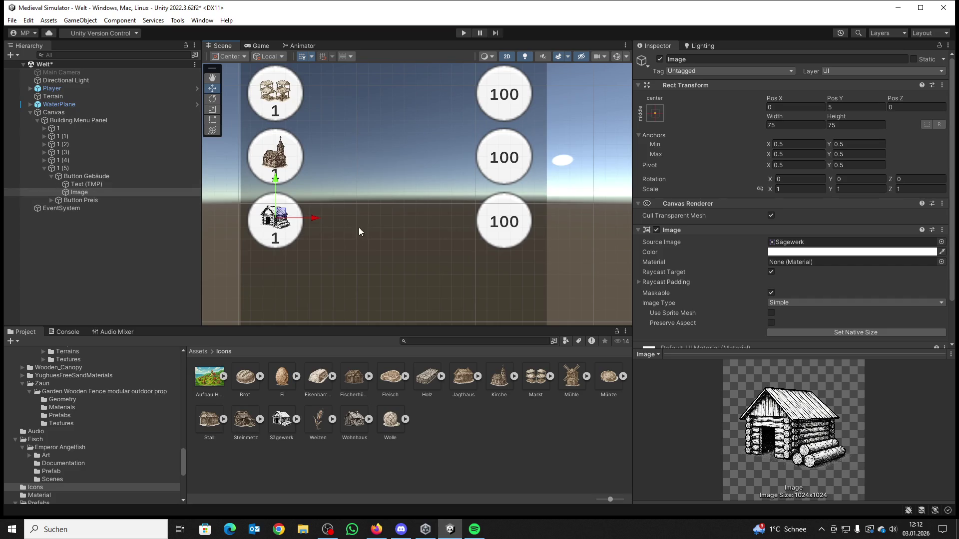
scroll(314, 223, "down", 3)
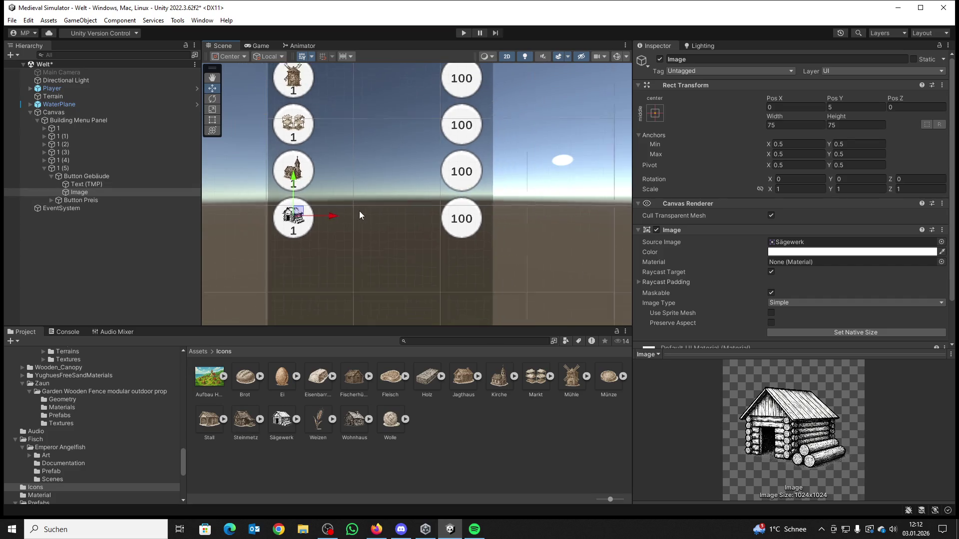
left_click(51, 177)
left_click(45, 169)
left_click(67, 168)
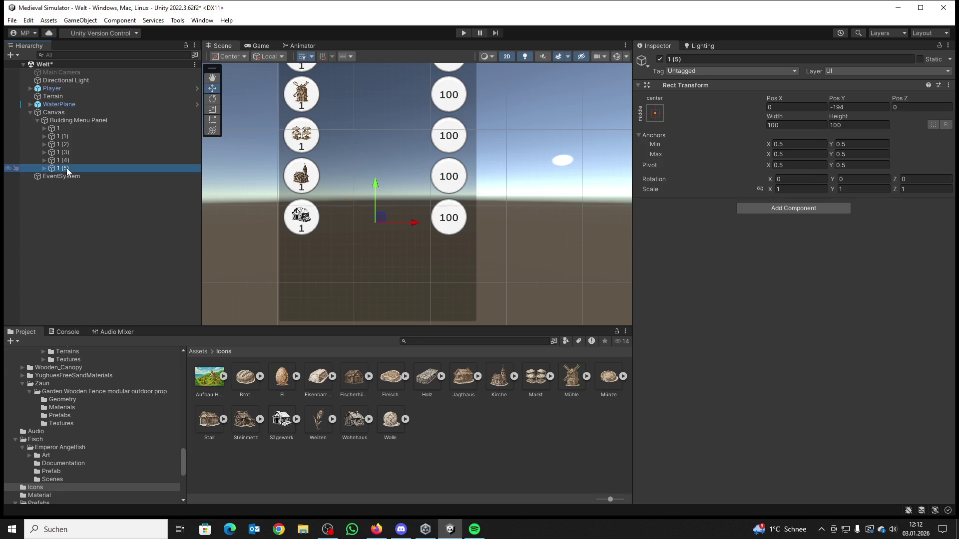
key("ctrl+d")
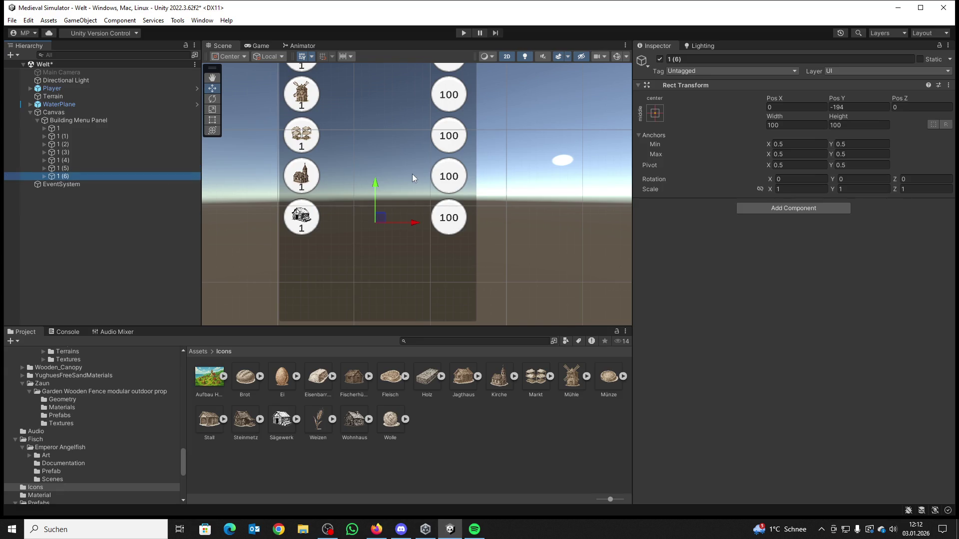
left_click_drag(375, 184, 382, 223)
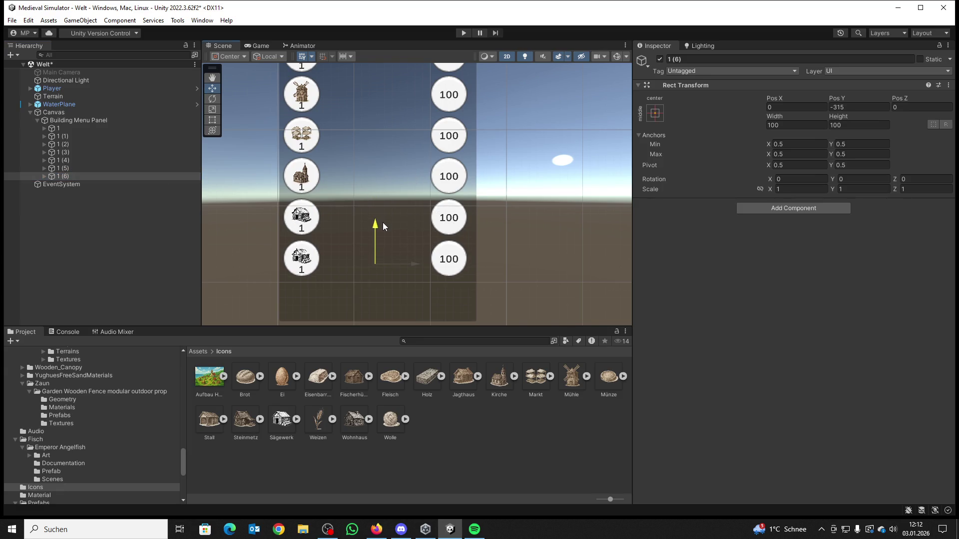
Step: Expand the new 1 (6) row and select the Image under its Button Gebäude
left_click(44, 177)
left_click(69, 184)
left_click(70, 191)
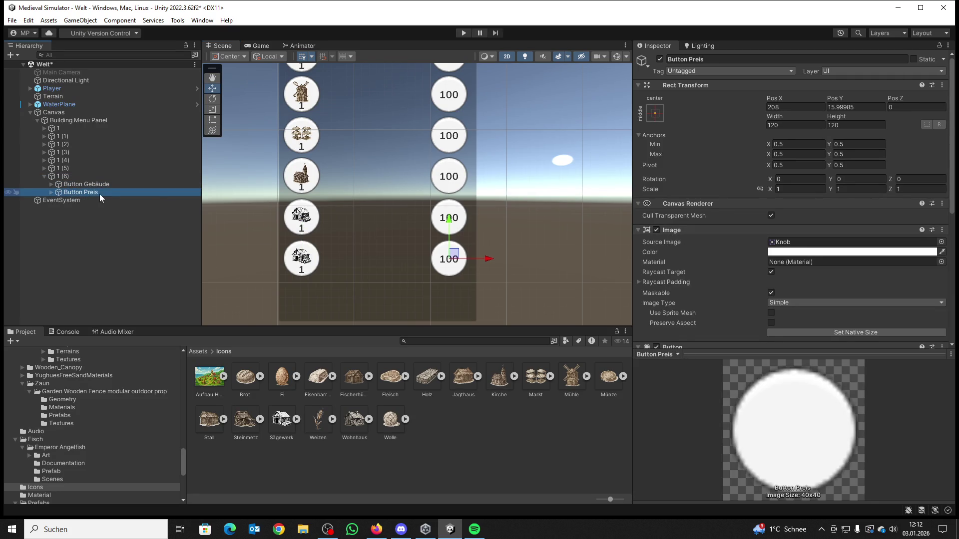
left_click(70, 185)
left_click(50, 184)
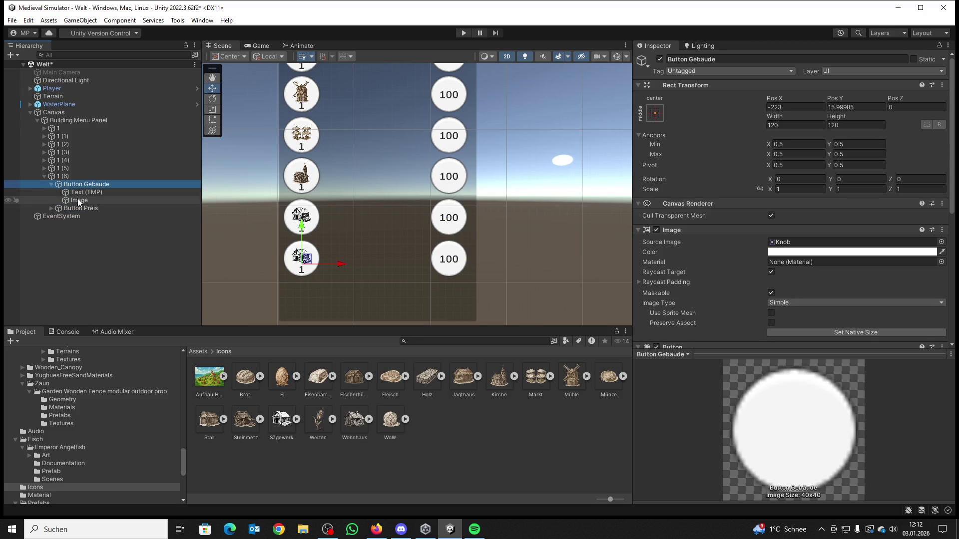
left_click(78, 200)
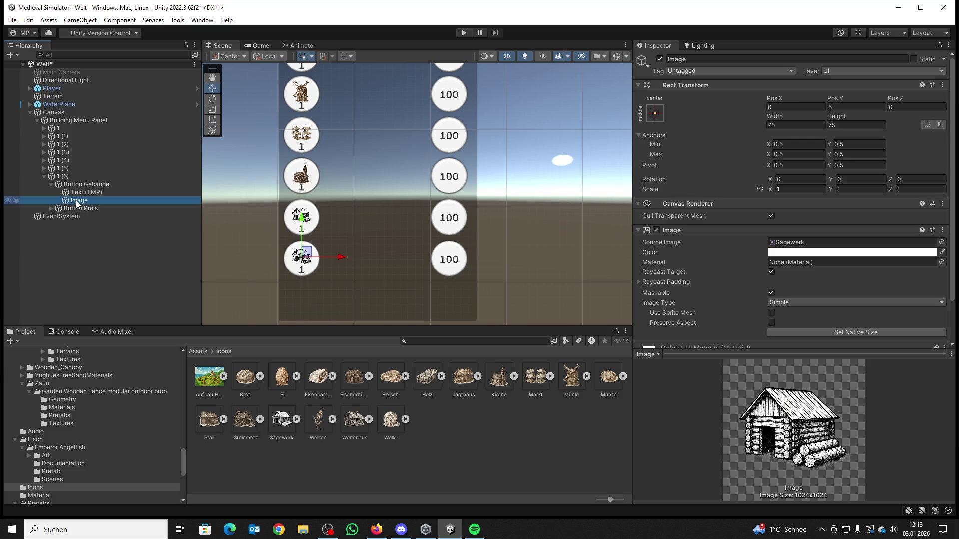
Step: Assign the Steinmetz sprite as the Source Image of 1 (6)'s button icon
mouse_move(247, 418)
left_mouse_down()
mouse_move(630, 314)
mouse_move(796, 249)
left_mouse_up()
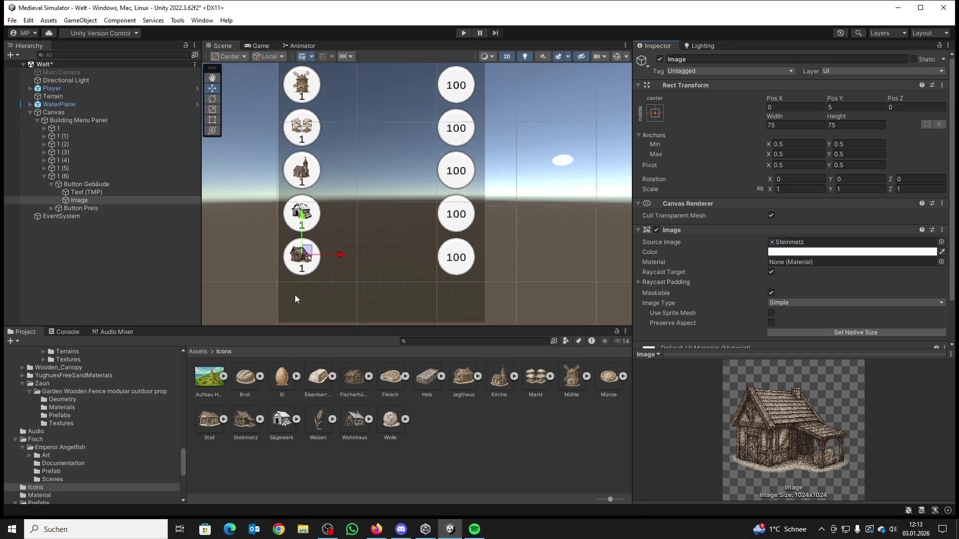
scroll(316, 265, "up", 6)
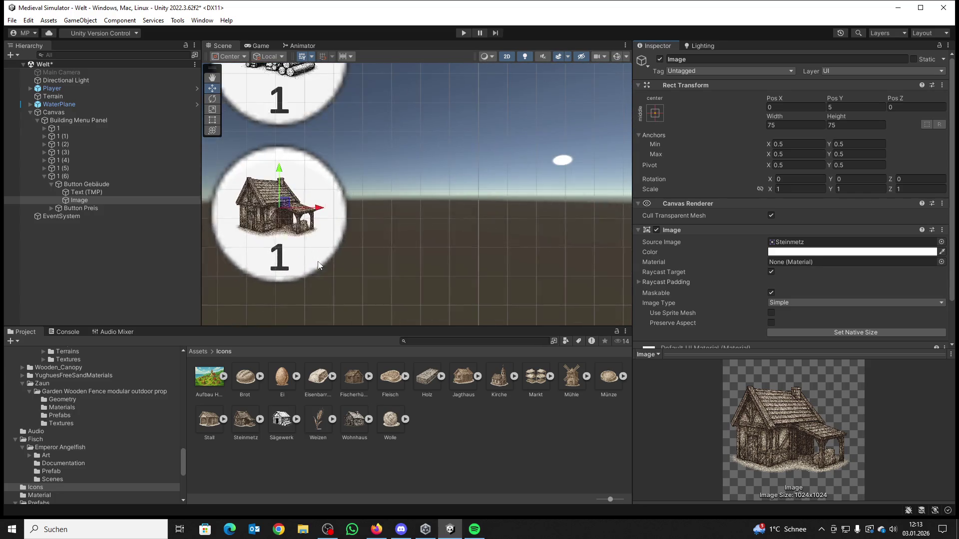
scroll(317, 262, "down", 6)
left_click_drag(339, 225, 321, 247)
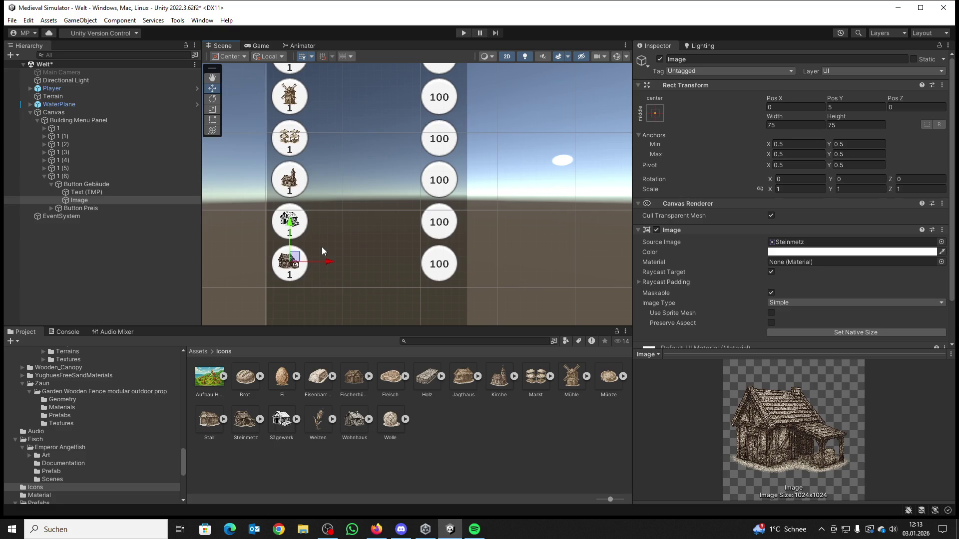
Step: Collapse the 1 (6) row and duplicate it
left_click(51, 184)
left_click(55, 174)
left_click(44, 177)
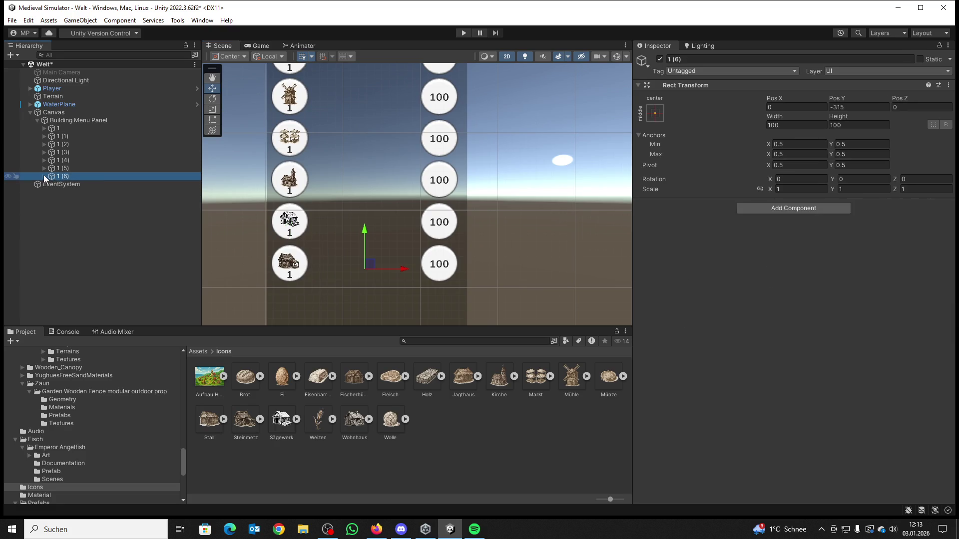
key("ctrl+d")
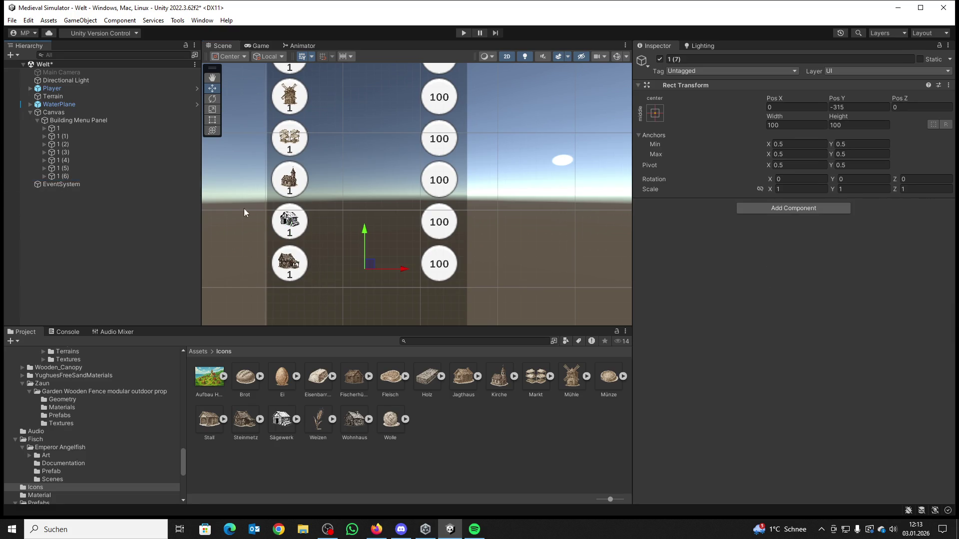
Step: Move the new 1 (7) row down to Pos Y -437 with the Move tool
mouse_move(413, 218)
left_mouse_down()
mouse_move(412, 134)
mouse_move(363, 166)
mouse_move(362, 191)
left_mouse_up()
key("w")
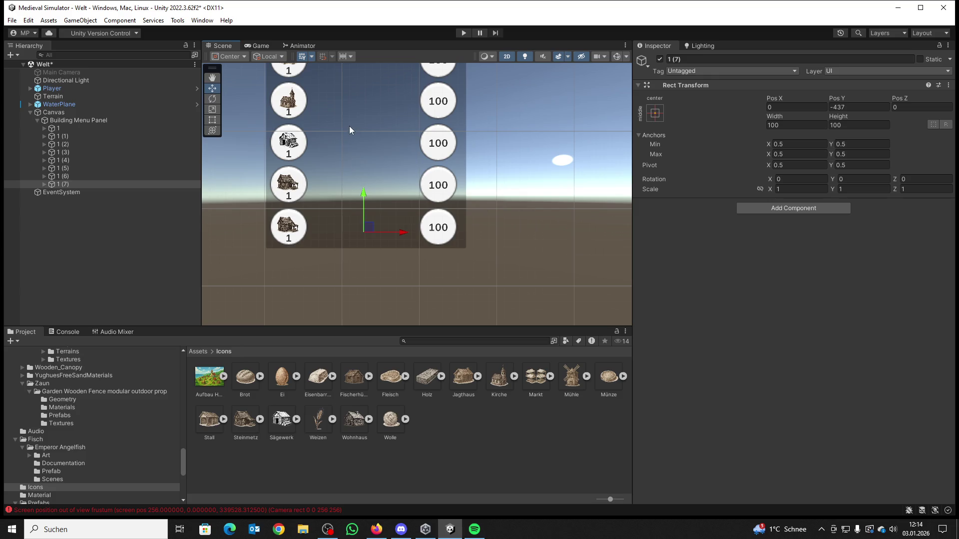
mouse_move(350, 123)
left_mouse_down()
mouse_move(338, 175)
mouse_move(345, 208)
mouse_move(341, 171)
mouse_move(361, 180)
mouse_move(360, 221)
mouse_move(376, 136)
left_mouse_up()
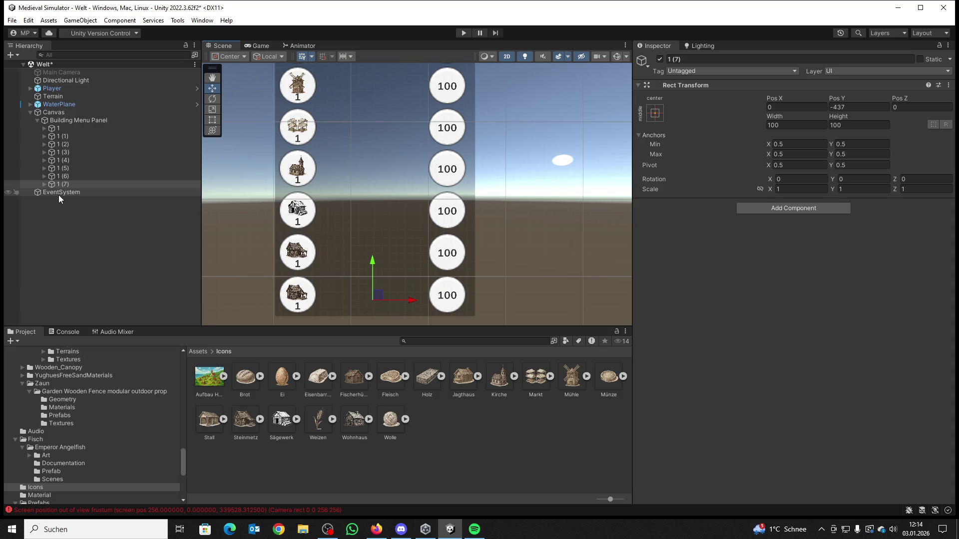
mouse_move(359, 120)
left_mouse_down()
mouse_move(356, 230)
mouse_move(370, 116)
left_mouse_up()
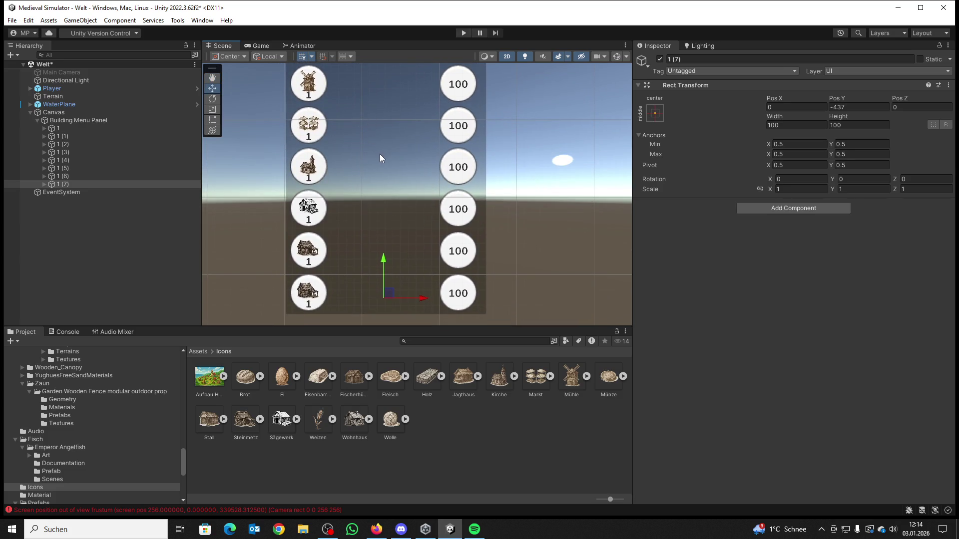
Step: Expand 1 (7) and select the Image under its Button Gebäude
left_click(45, 185)
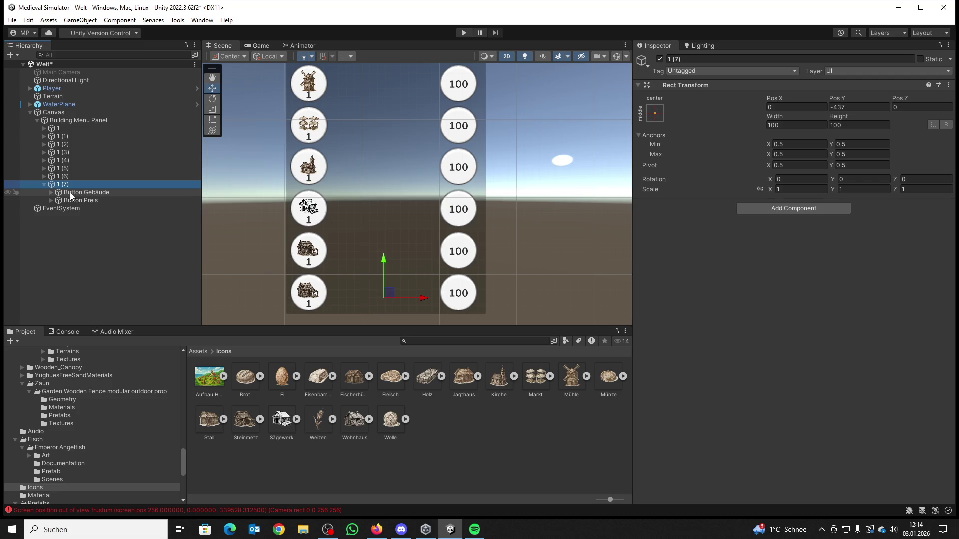
left_click(70, 194)
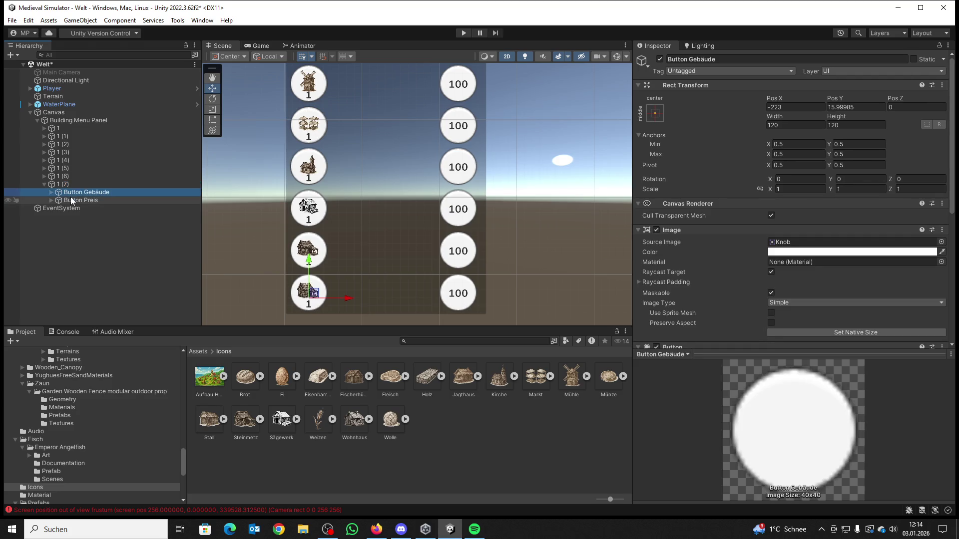
left_click(72, 200)
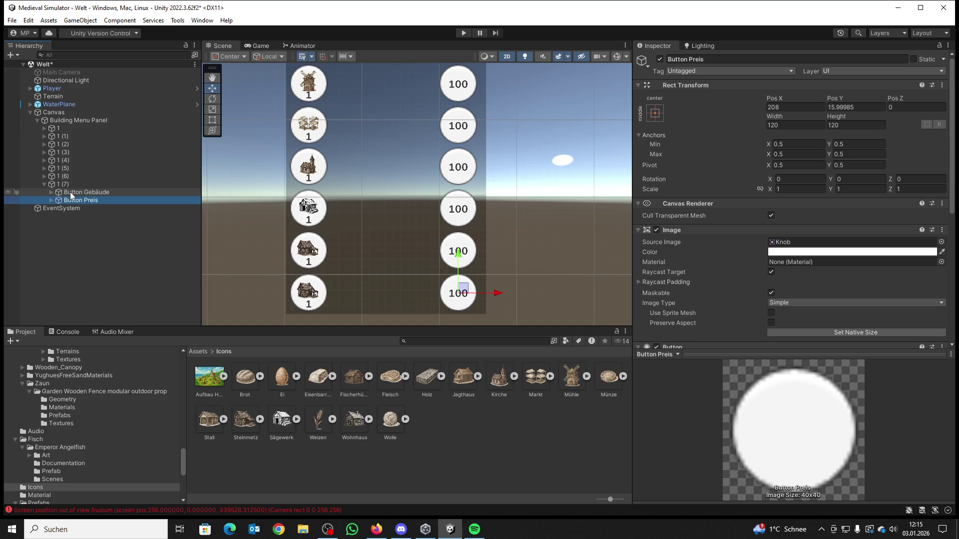
left_click(58, 185)
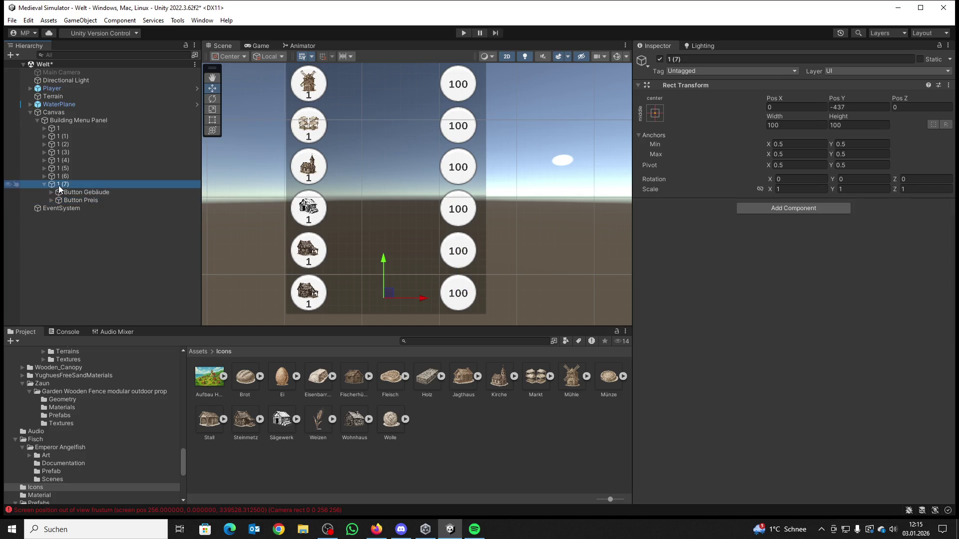
left_click(65, 192)
left_click(71, 200)
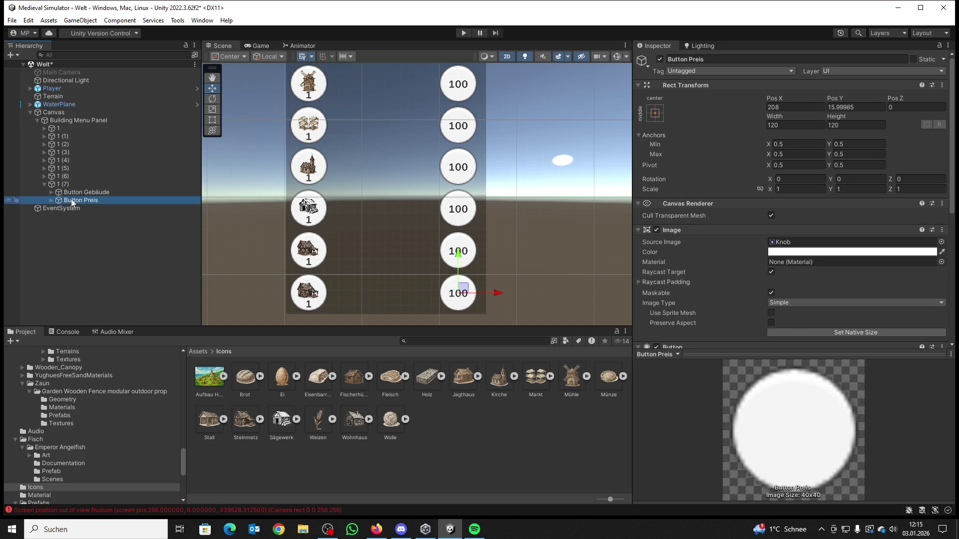
left_click(66, 192)
left_click(52, 192)
left_click(75, 208)
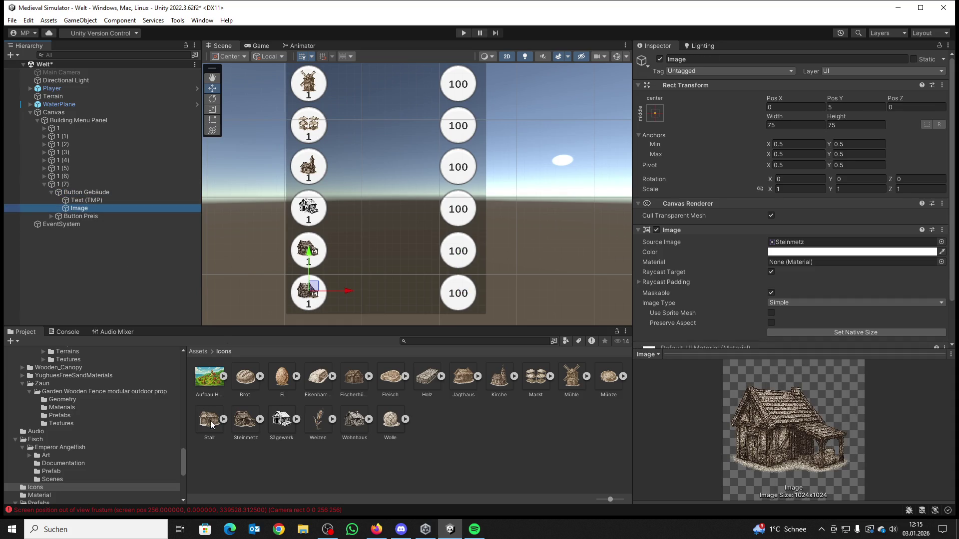
Step: Replace the Image's Source Image with the Stall sprite and collapse 1 (7)
mouse_move(211, 420)
left_mouse_down()
mouse_move(622, 320)
mouse_move(778, 256)
mouse_move(768, 246)
left_mouse_up()
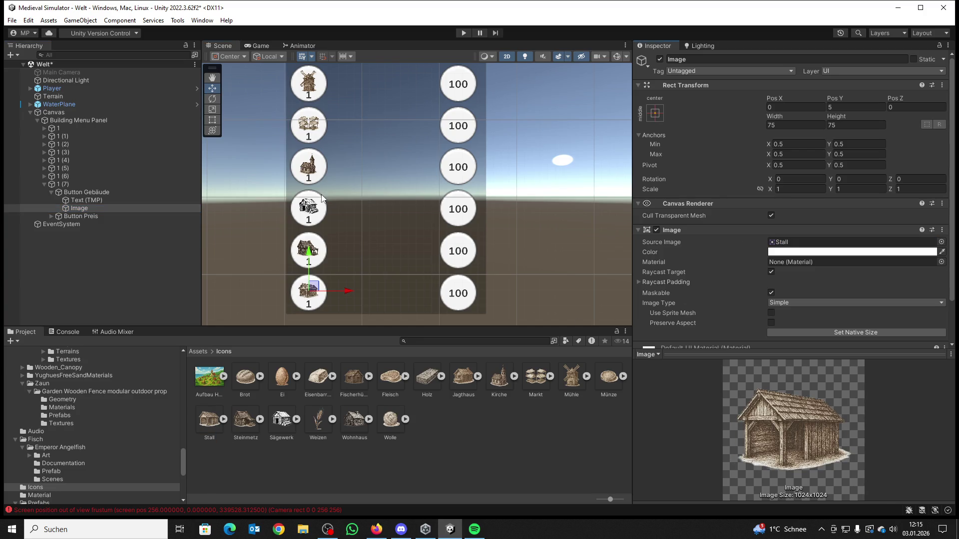
left_click(44, 184)
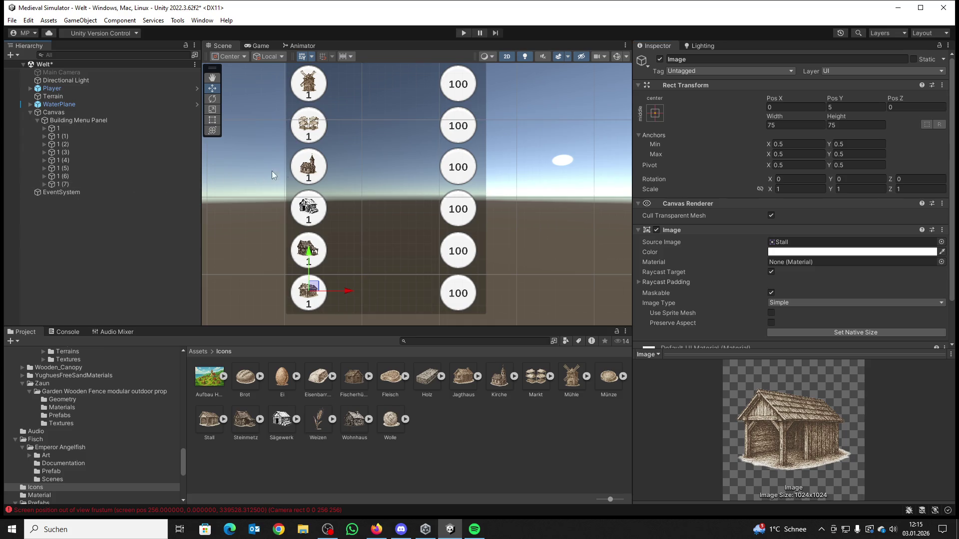
scroll(334, 159, "up", 2)
scroll(338, 157, "down", 5)
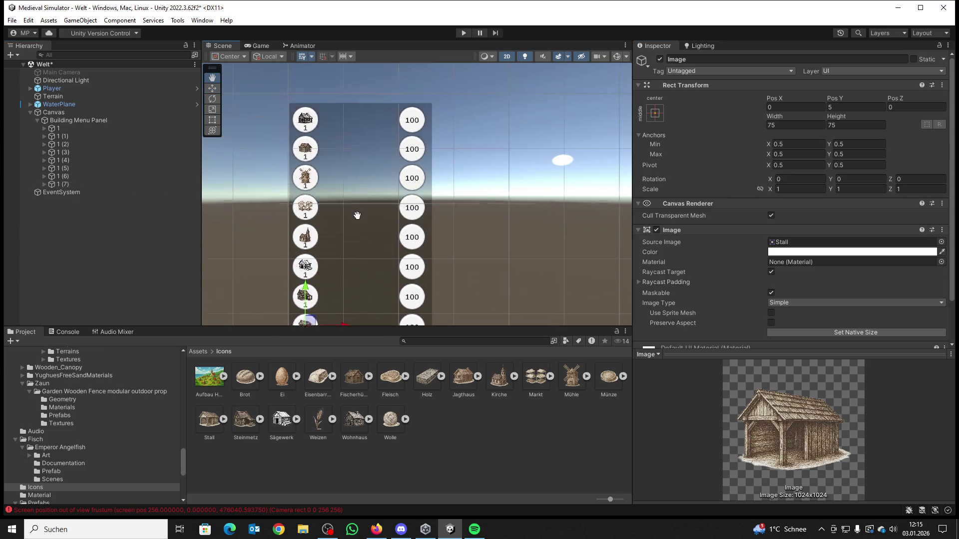
left_click_drag(356, 160, 350, 172)
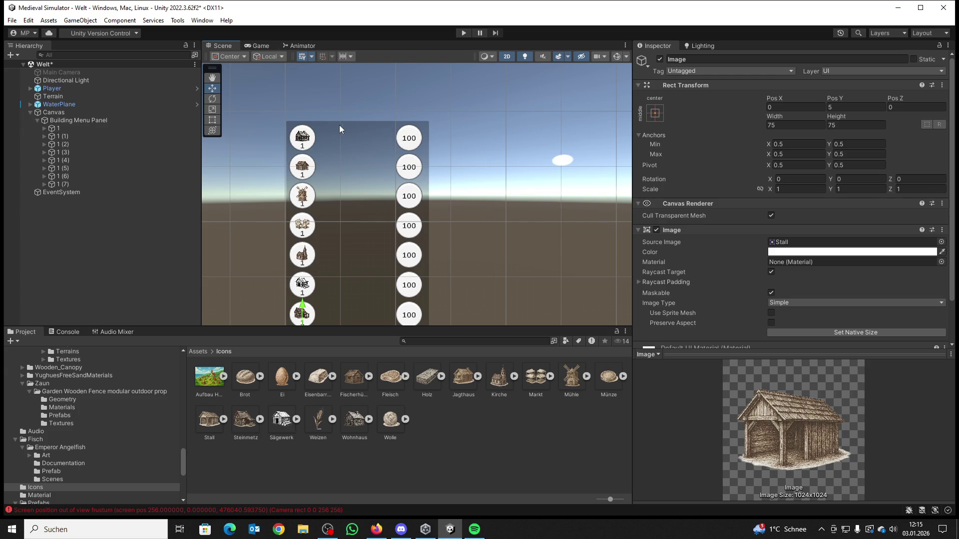
mouse_move(352, 176)
left_mouse_down()
mouse_move(355, 118)
mouse_move(342, 213)
left_mouse_up()
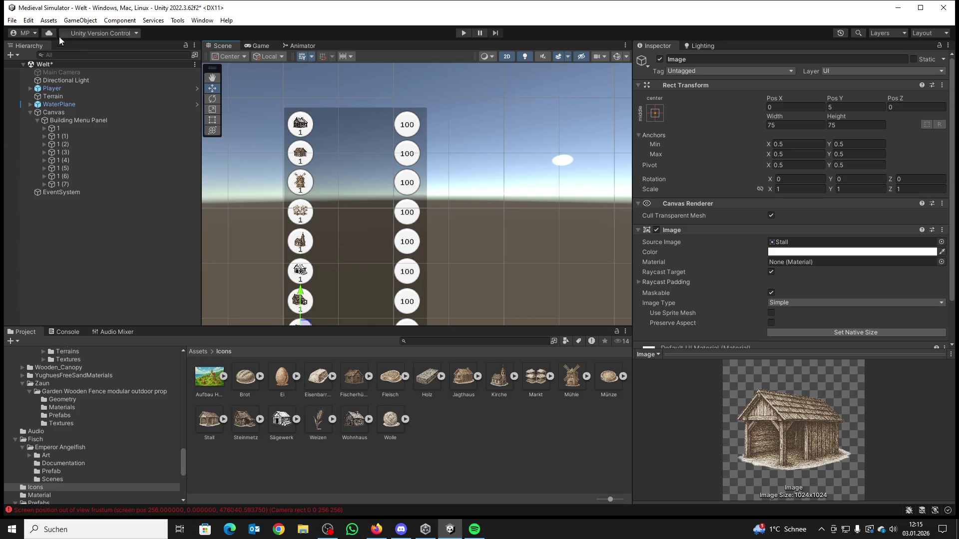
left_click(36, 121)
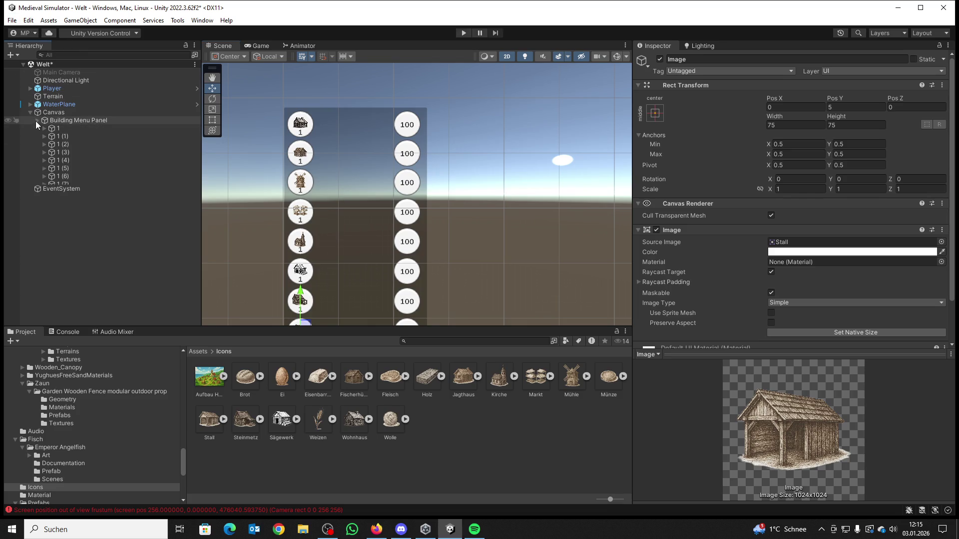
Step: Save the Welt scene, enter Play mode, and look up toward the sky
left_click(13, 20)
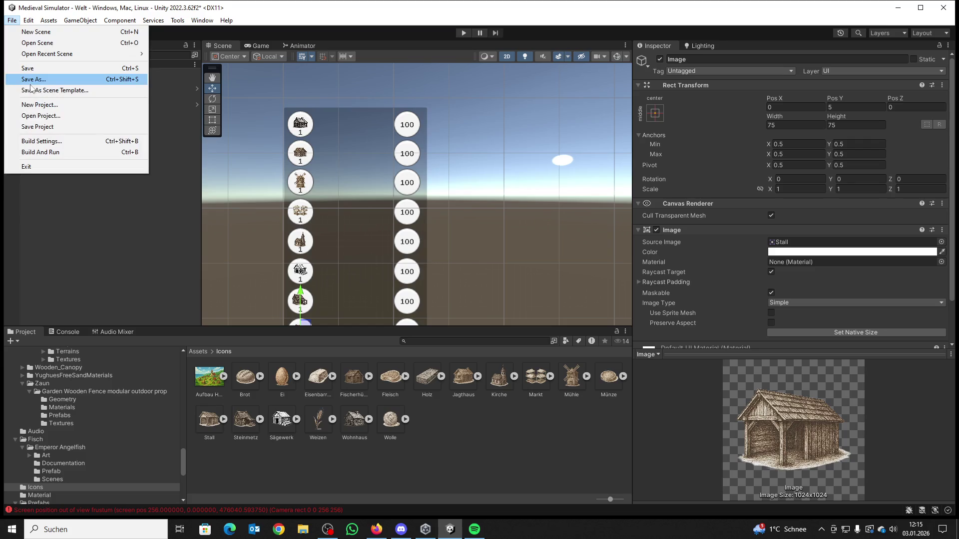
left_click(30, 68)
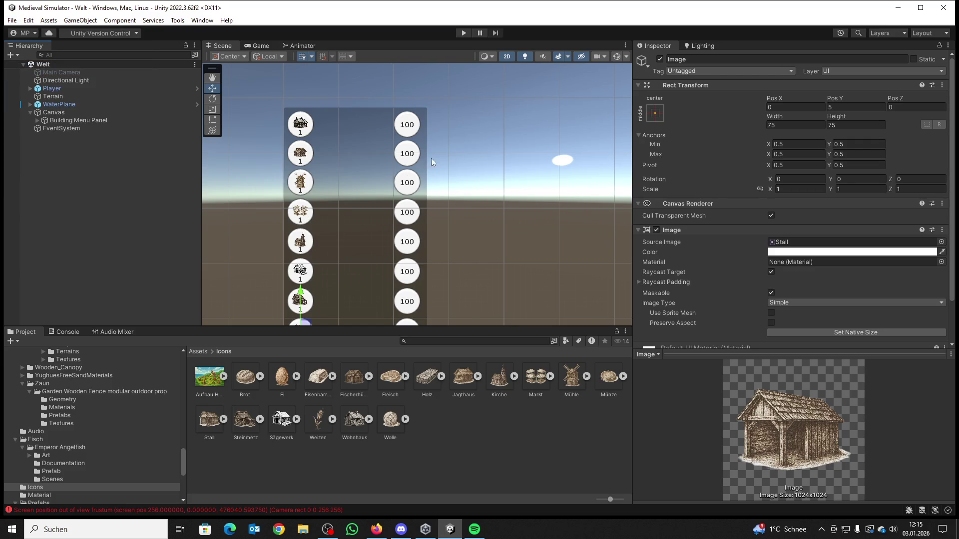
left_click(469, 32)
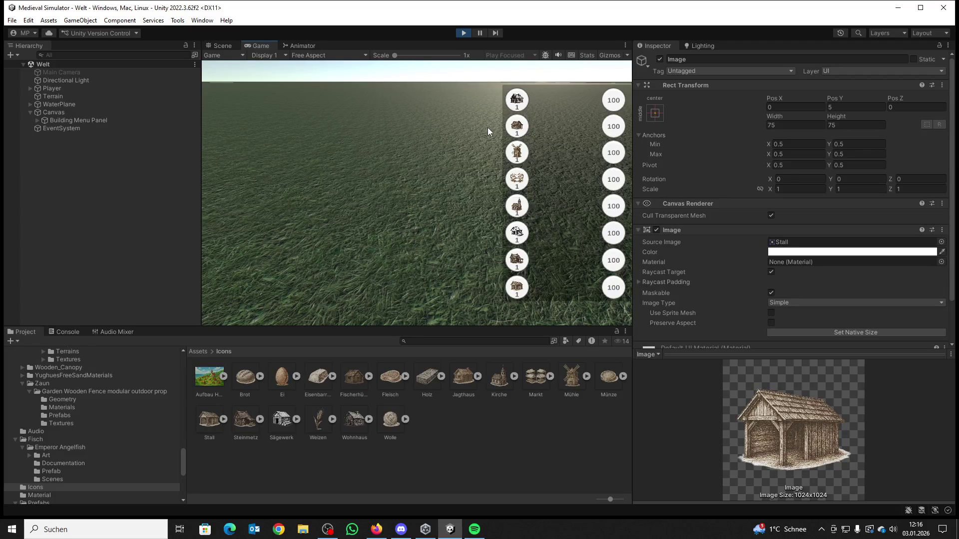
left_click_drag(487, 128, 368, 170)
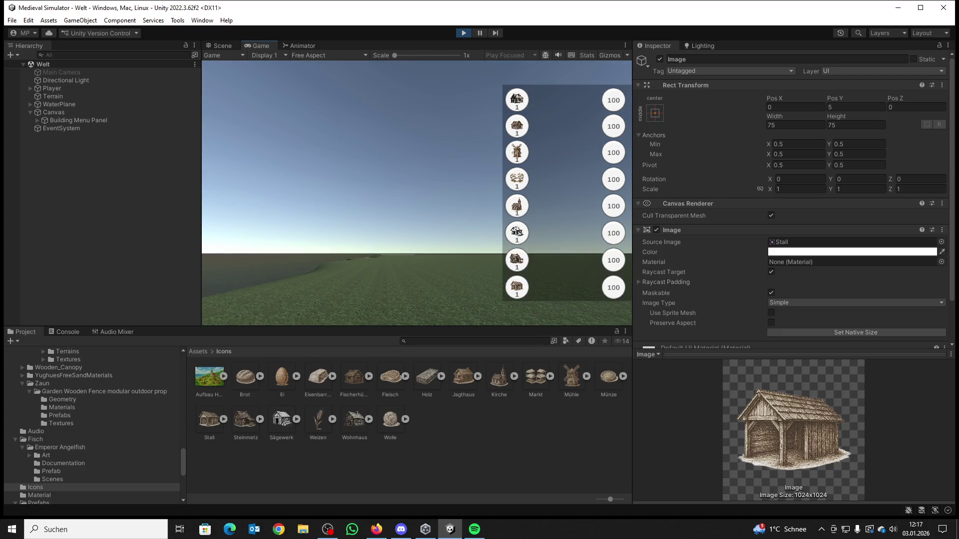
Step: Stop Play mode and return to editing the Welt scene
key("super")
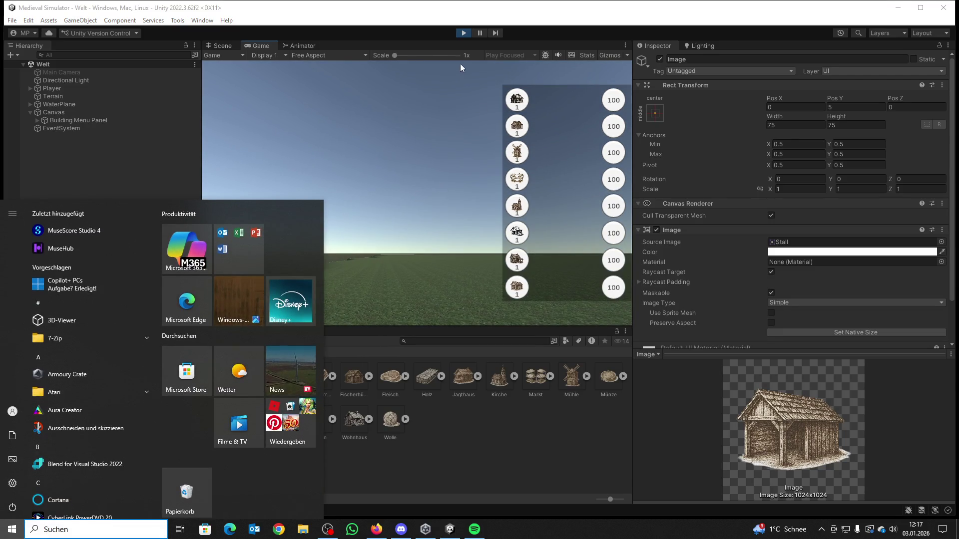
left_click(463, 33)
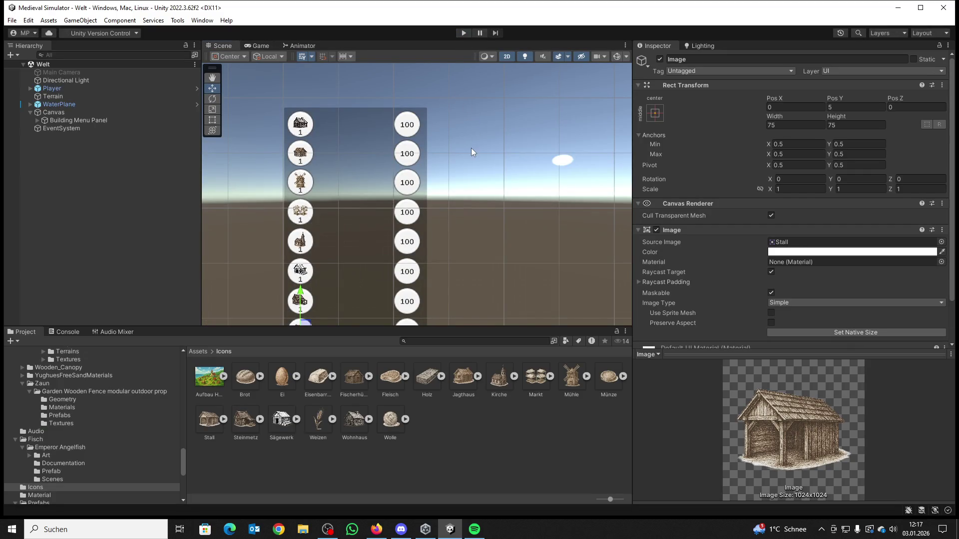
scroll(495, 122, "down", 5)
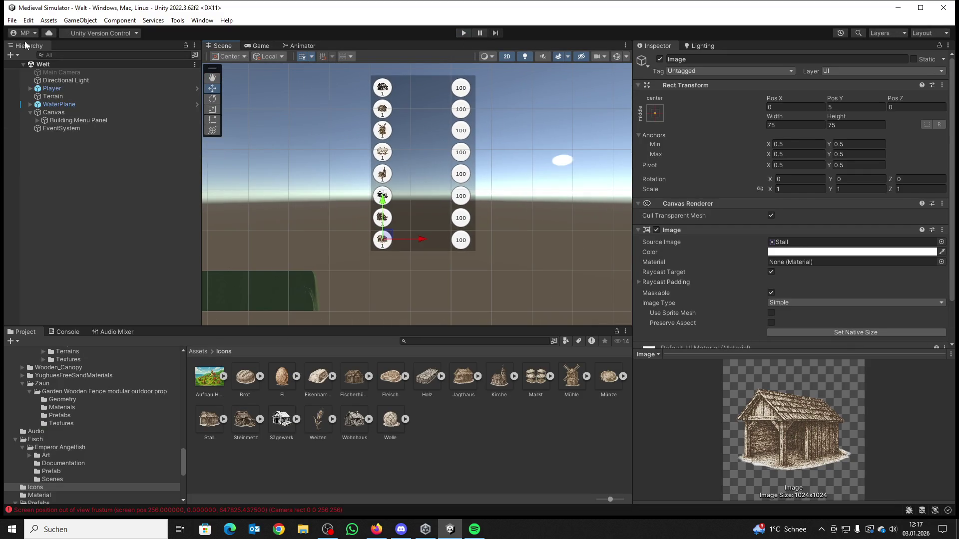
left_click(12, 20)
left_click(22, 68)
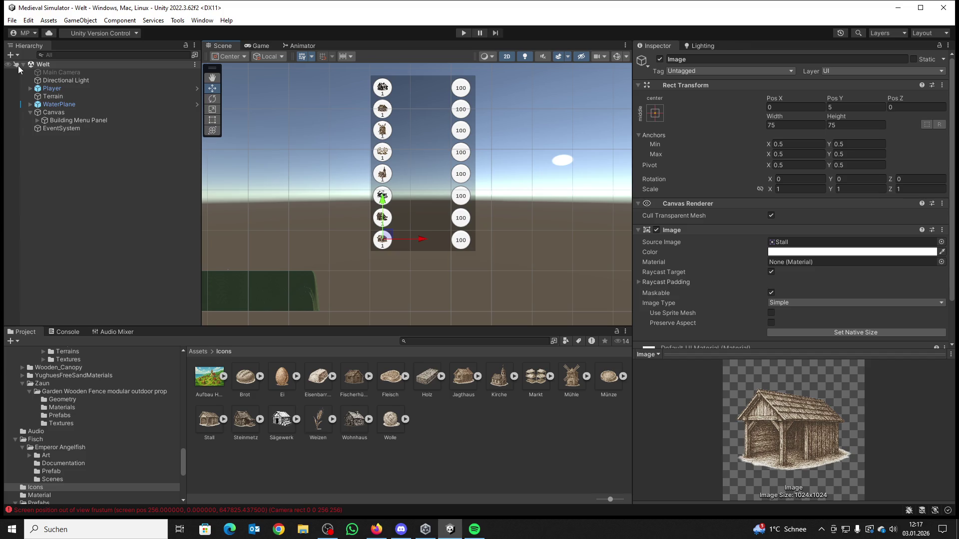
Step: Switch the Scene view to 3D, orbit back from the capsule, and show the root Assets folder
left_click(506, 56)
mouse_move(522, 156)
left_mouse_down()
mouse_move(521, 189)
mouse_move(532, 167)
mouse_move(671, 138)
mouse_move(733, 152)
mouse_move(848, 149)
mouse_move(885, 172)
left_mouse_up()
key("s")
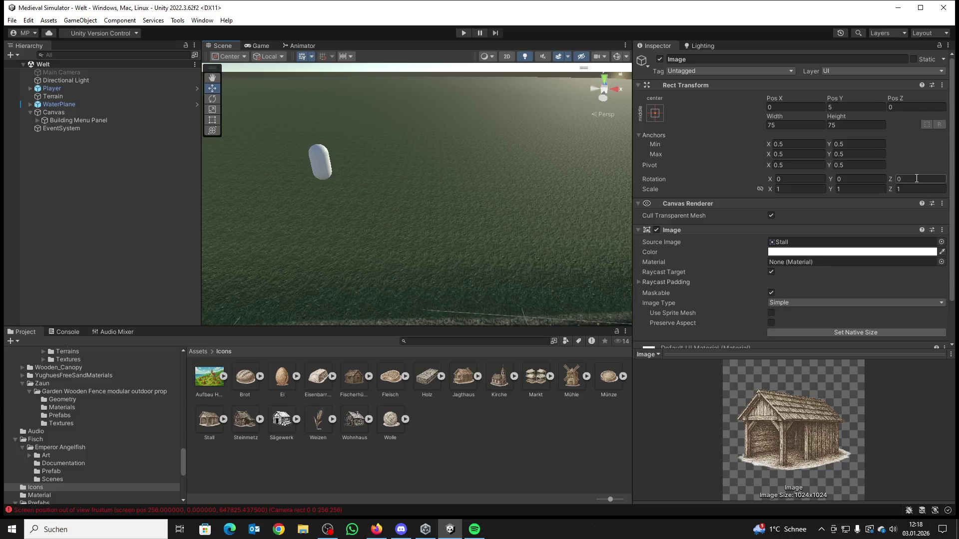
key("Return")
left_click(198, 351)
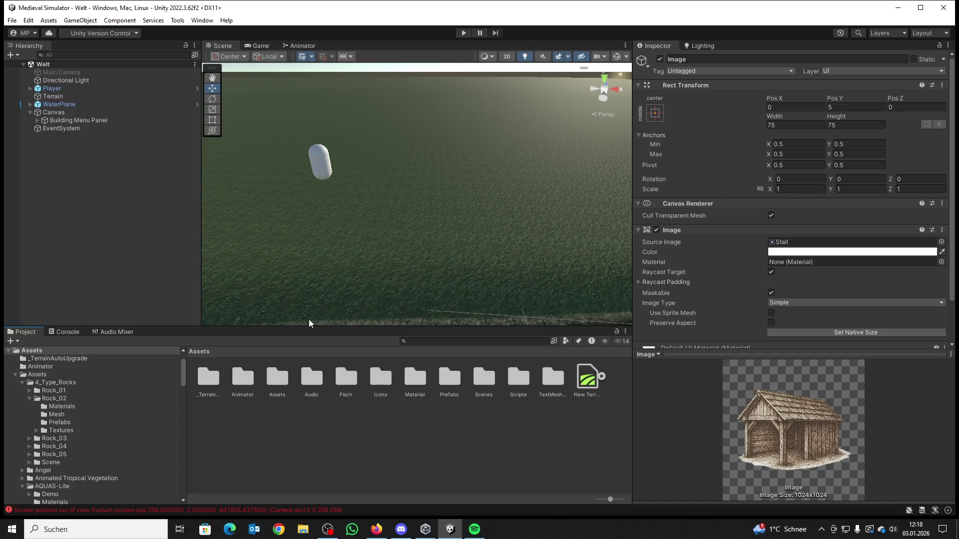
Step: Browse the Log, WoodLog and Prefabs folders, then return to the inner Assets folder
double_click(275, 373)
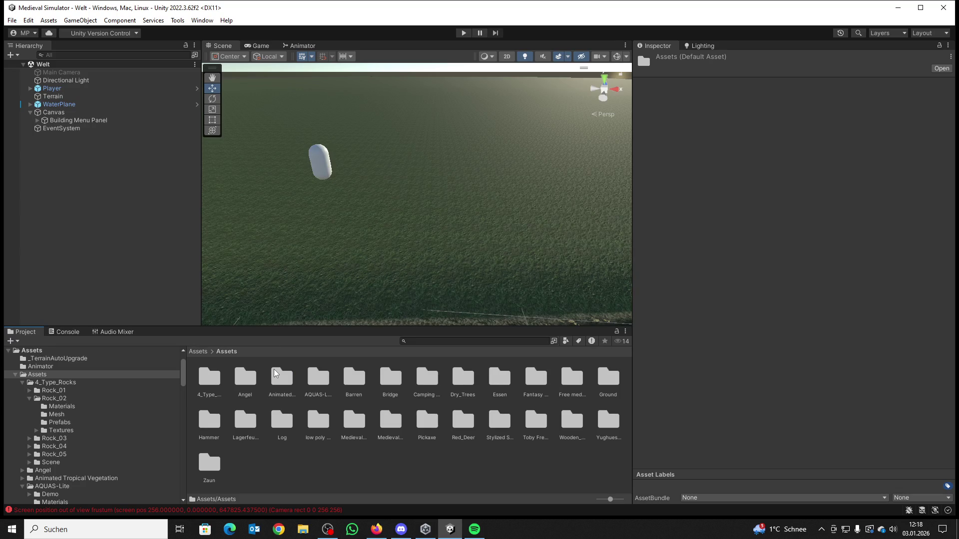
double_click(278, 424)
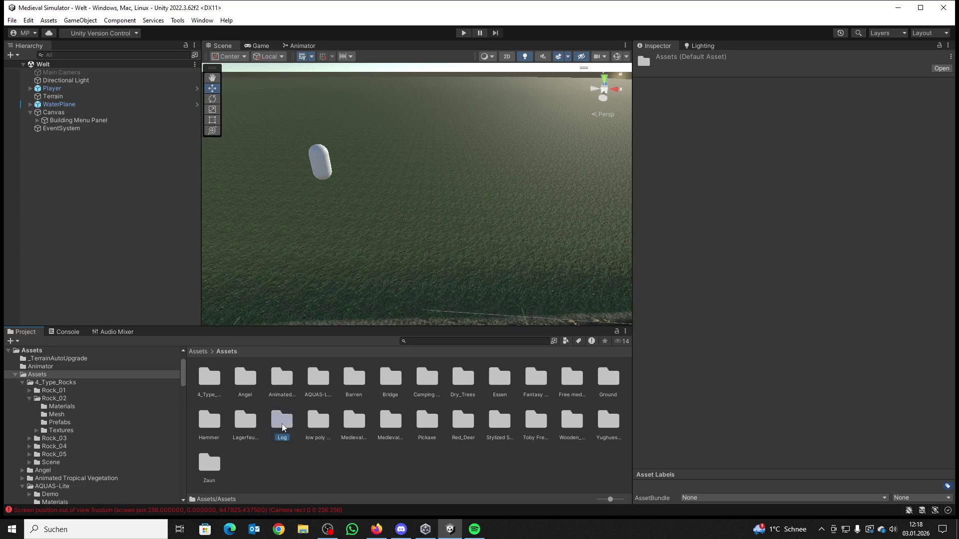
double_click(214, 386)
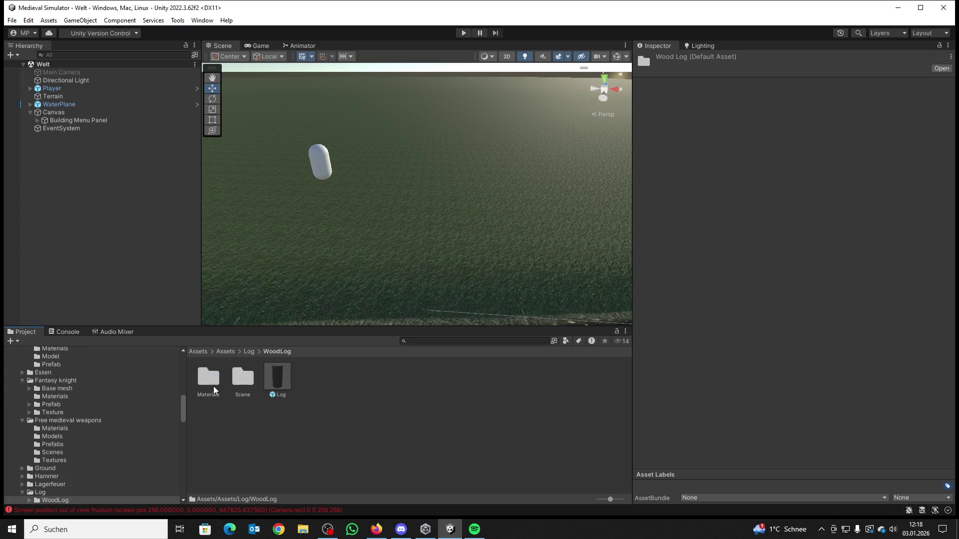
left_click(248, 351)
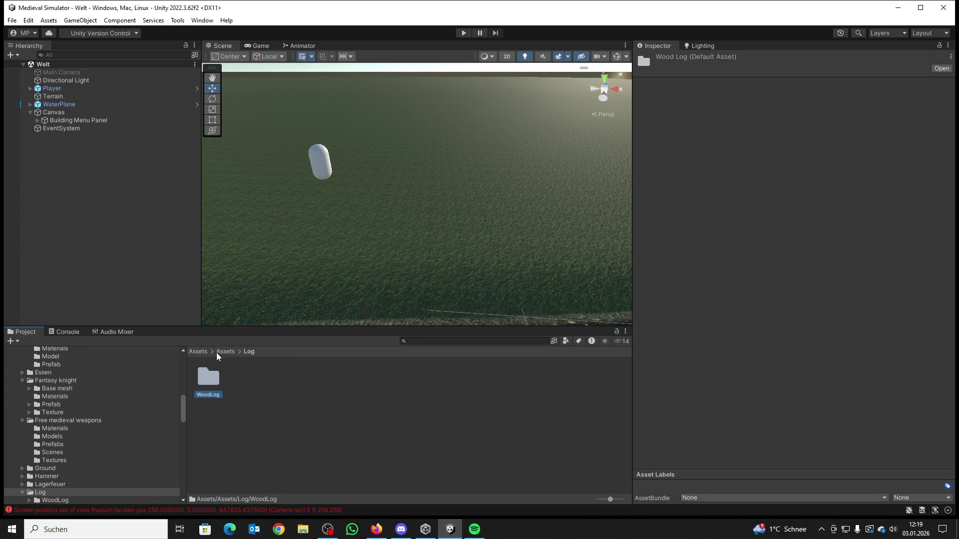
left_click(216, 352)
left_click(201, 353)
double_click(449, 377)
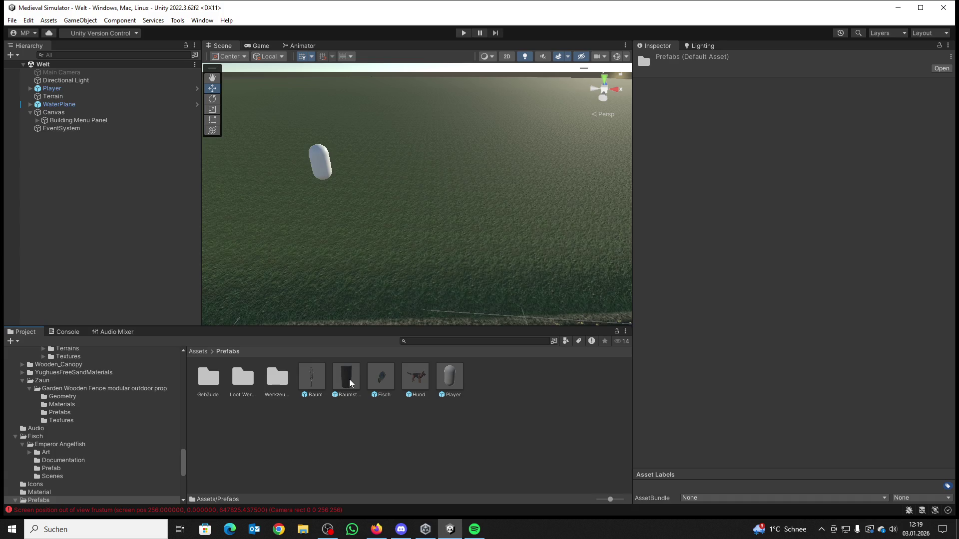
left_click(199, 352)
left_click(253, 378)
double_click(275, 379)
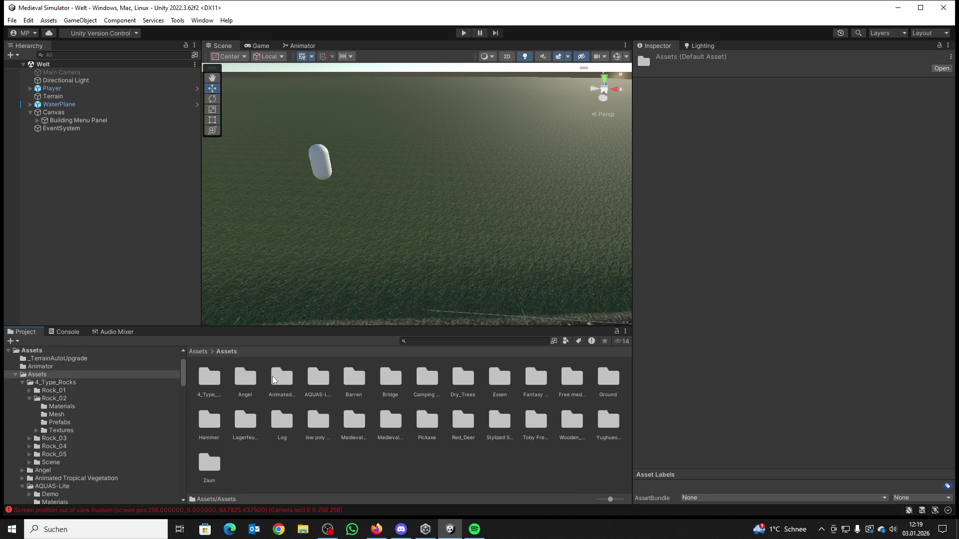
Step: Open Stylized Stone > prefab > Solitary stone in the Project browser
left_click(493, 422)
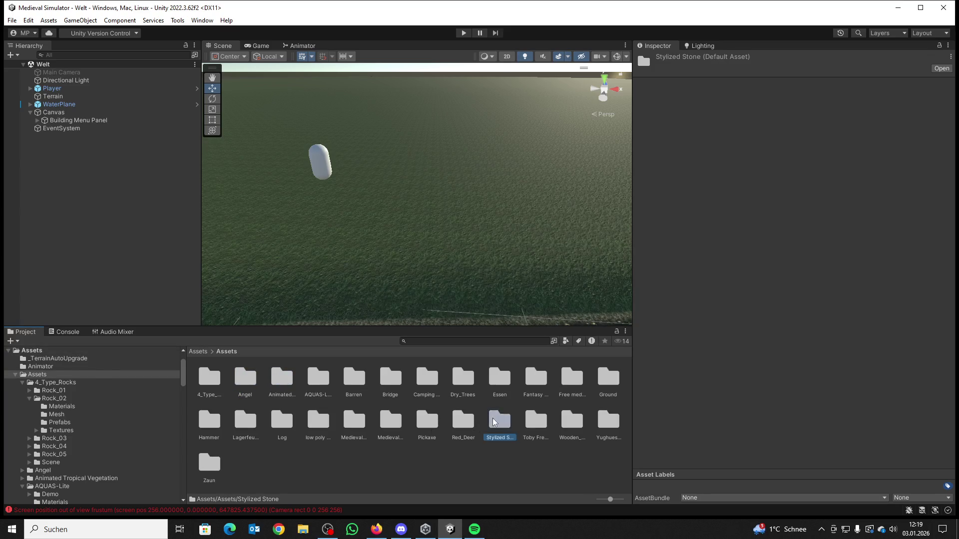
double_click(494, 422)
double_click(313, 383)
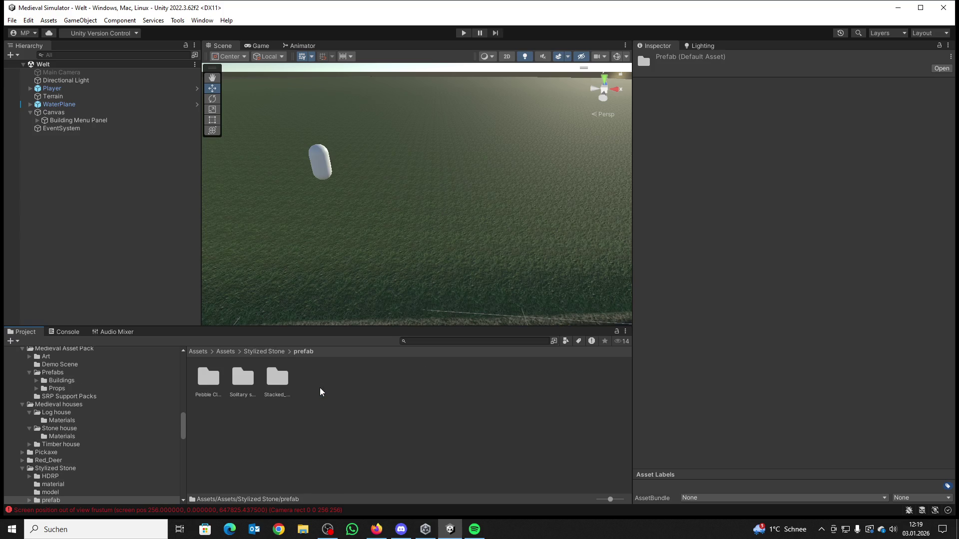
mouse_move(369, 256)
left_mouse_down()
mouse_move(389, 241)
mouse_move(379, 237)
left_mouse_up()
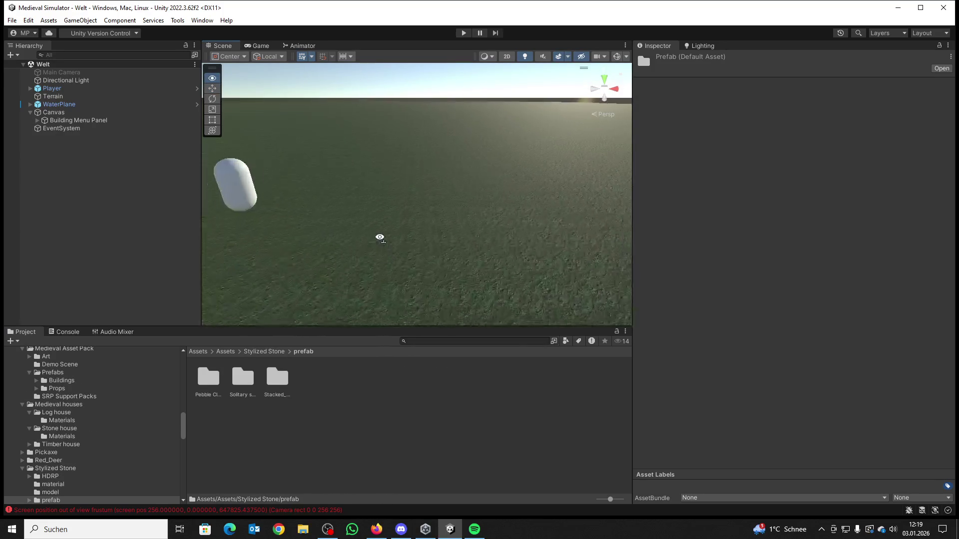
left_click(292, 189)
mouse_move(292, 189)
left_mouse_down()
mouse_move(422, 206)
mouse_move(402, 203)
mouse_move(384, 216)
left_mouse_up()
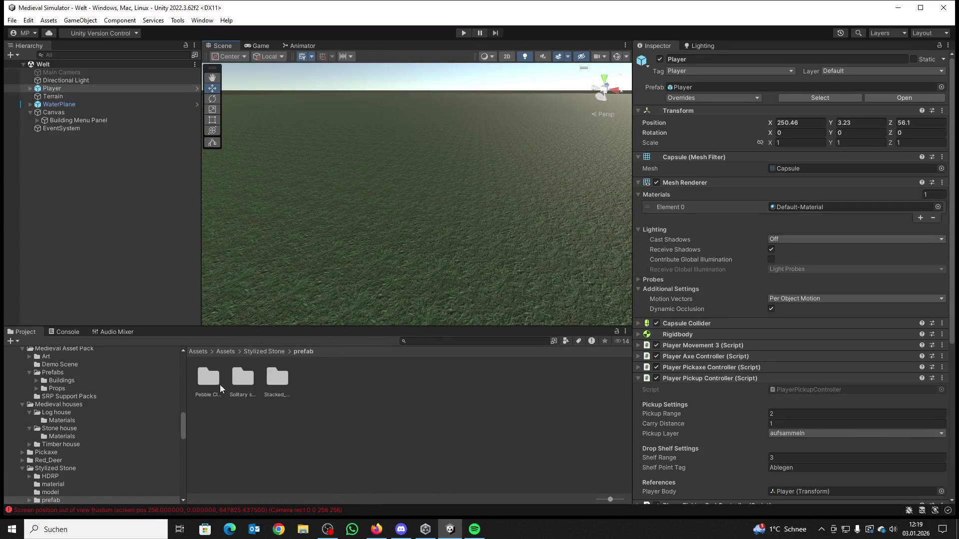
double_click(278, 380)
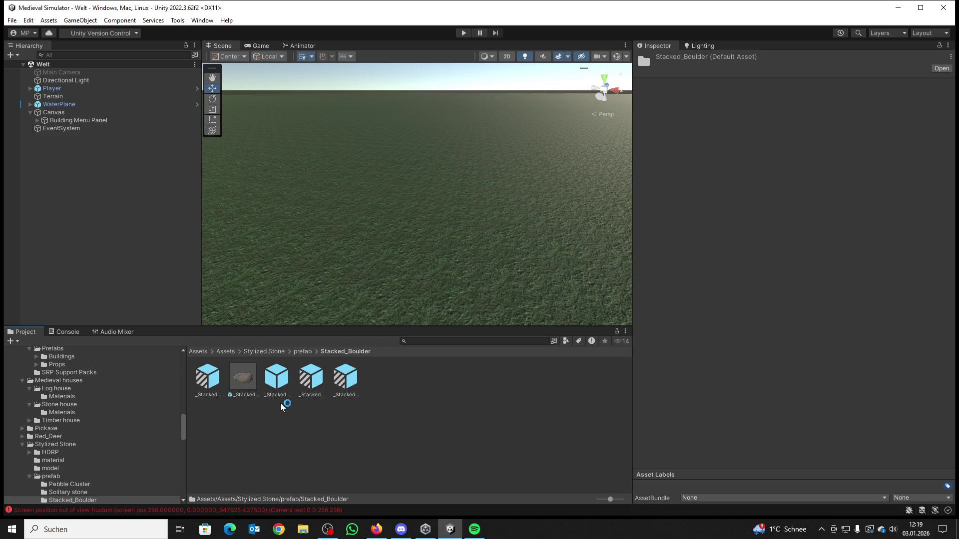
left_click(305, 351)
double_click(245, 376)
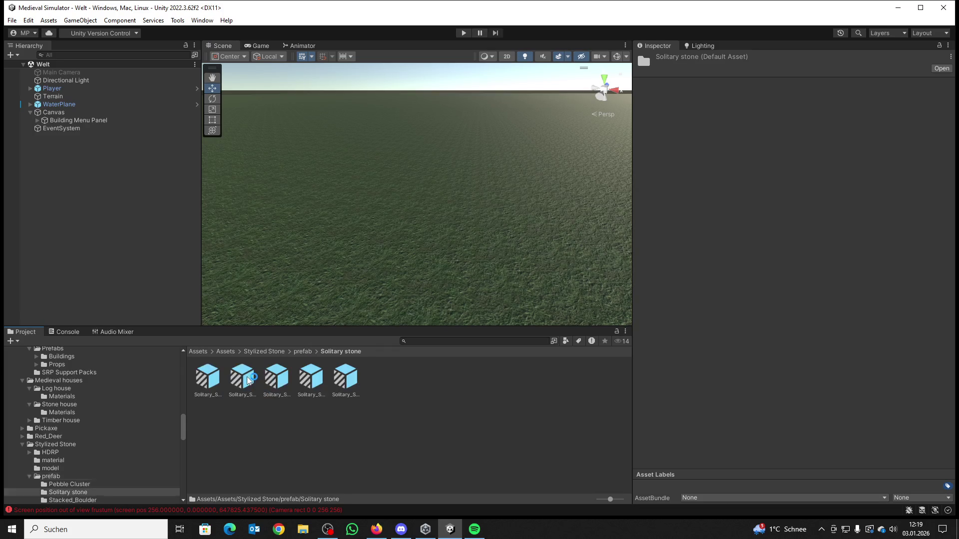
Step: Place three Solitary stone prefabs on the grass, then delete the 004 and 002 Variants
left_click_drag(352, 376, 350, 282)
key("f")
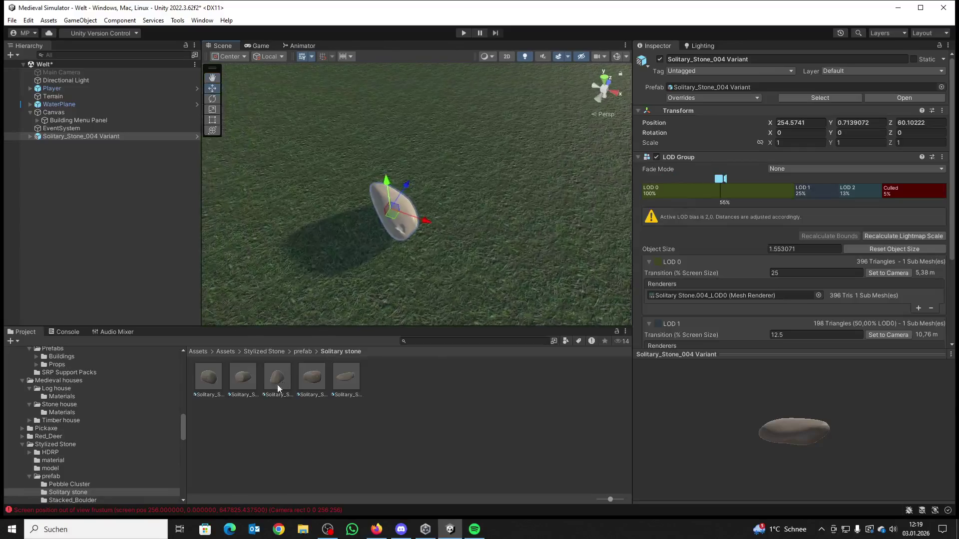
mouse_move(280, 379)
left_mouse_down()
mouse_move(489, 265)
mouse_move(449, 289)
mouse_move(480, 283)
mouse_move(478, 296)
left_mouse_up()
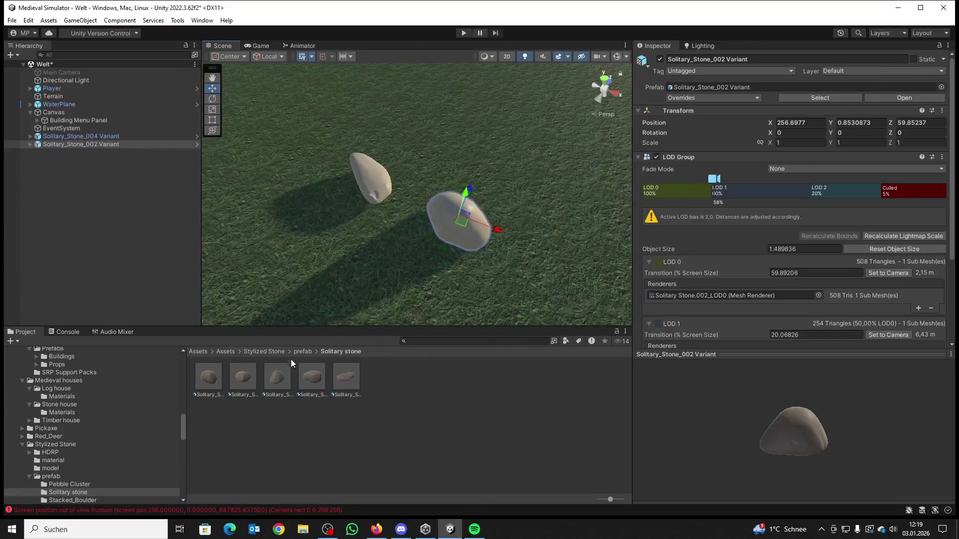
mouse_move(462, 220)
left_mouse_down()
mouse_move(461, 179)
mouse_move(451, 170)
left_mouse_up()
left_click(91, 142)
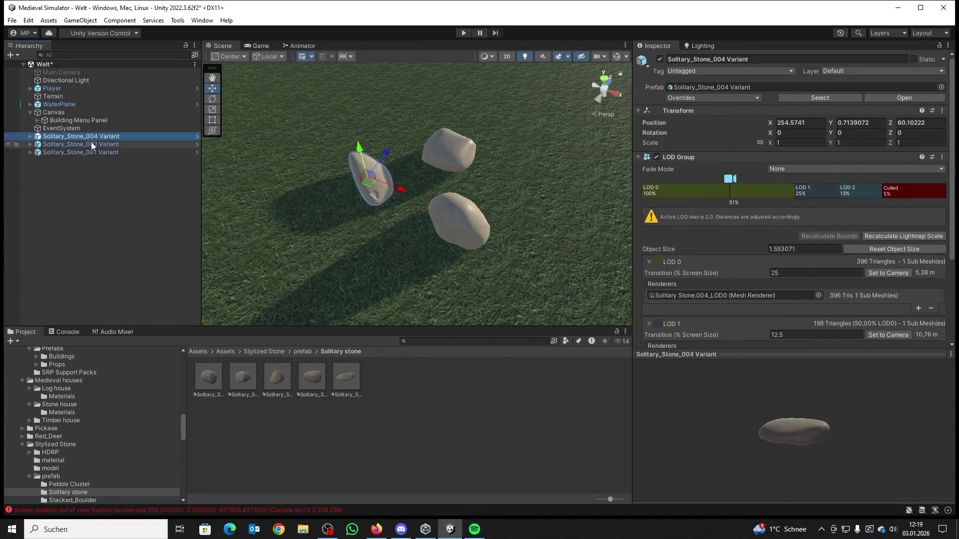
left_click(92, 143, "ctrl")
key("Delete")
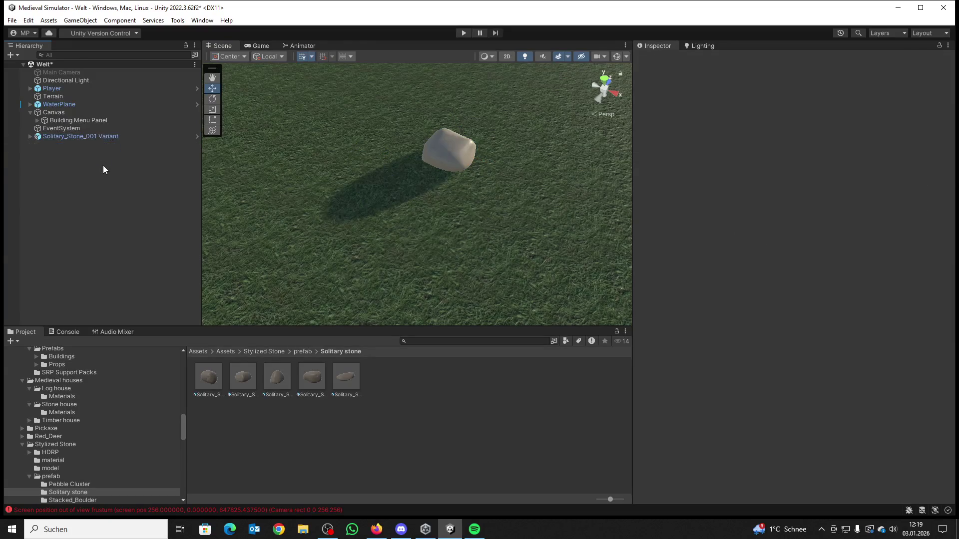
scroll(418, 181, "up", 3)
left_click(442, 143)
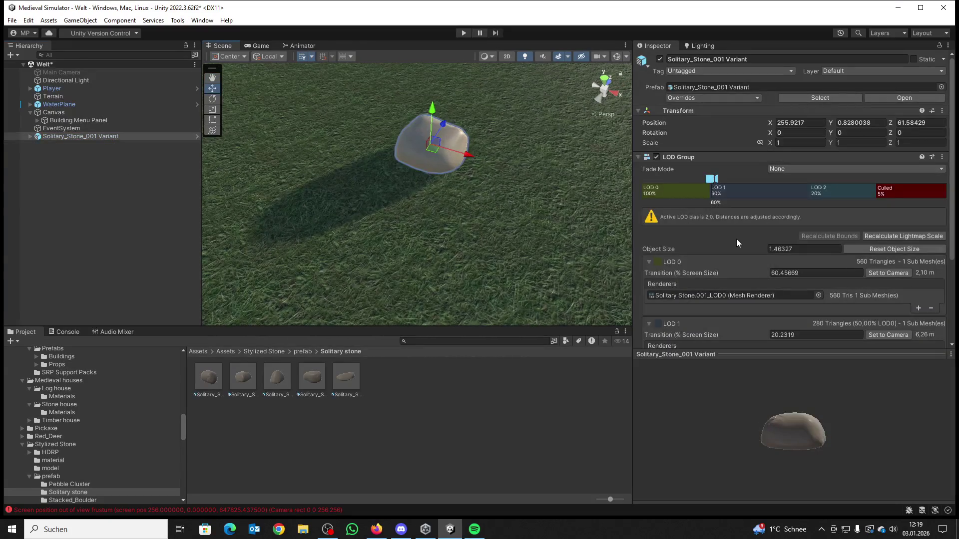
scroll(795, 294, "down", 5)
scroll(798, 294, "up", 5)
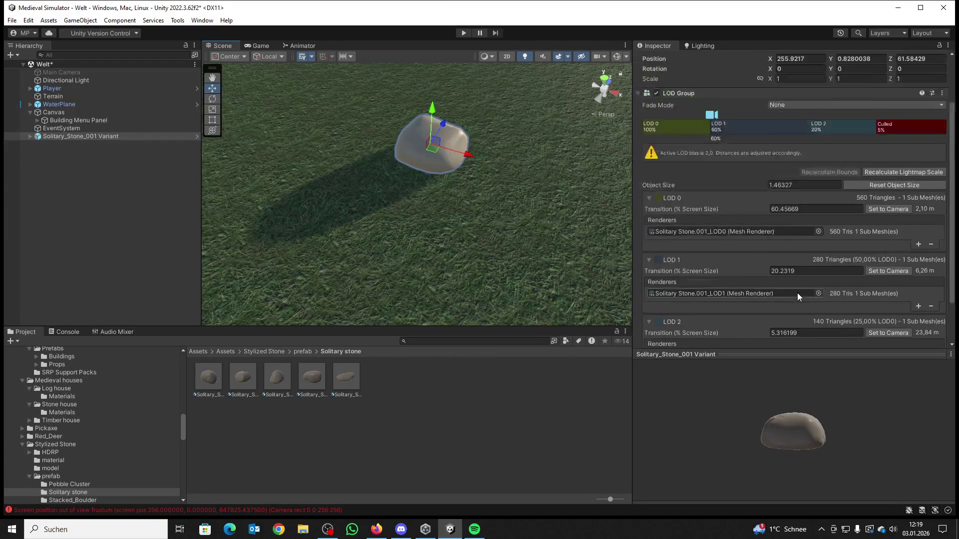
Step: Set Cast Shadows to Off on the stone variant's LOD0 child
left_click(28, 138)
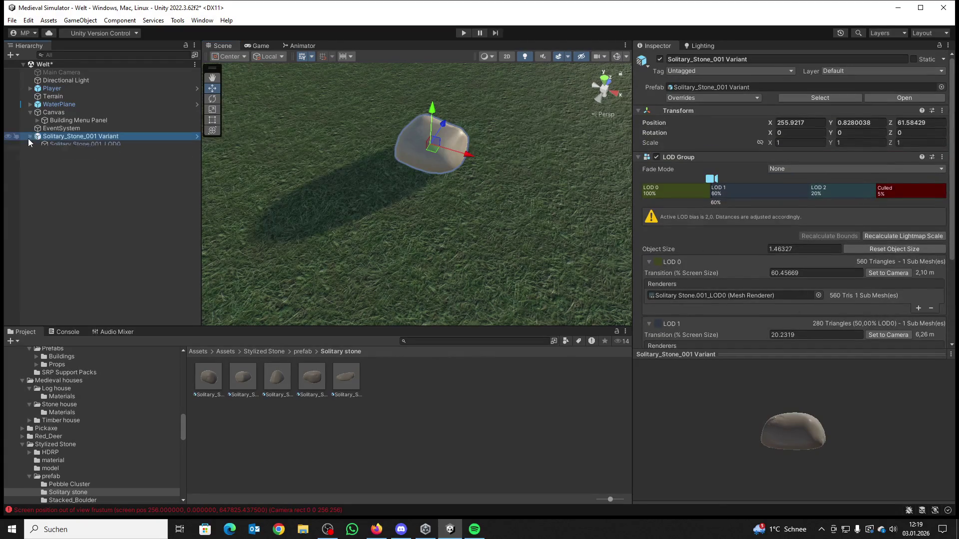
left_click(30, 136)
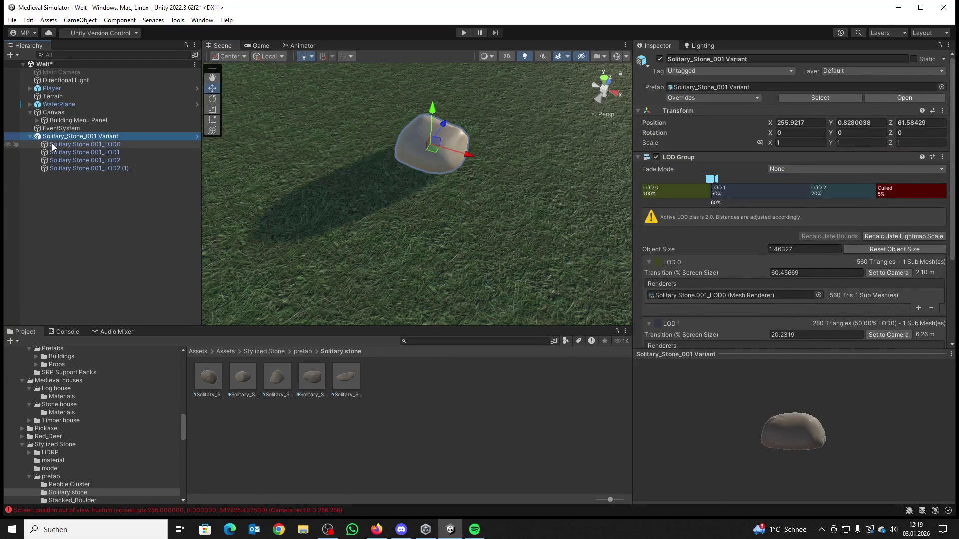
left_click(52, 144)
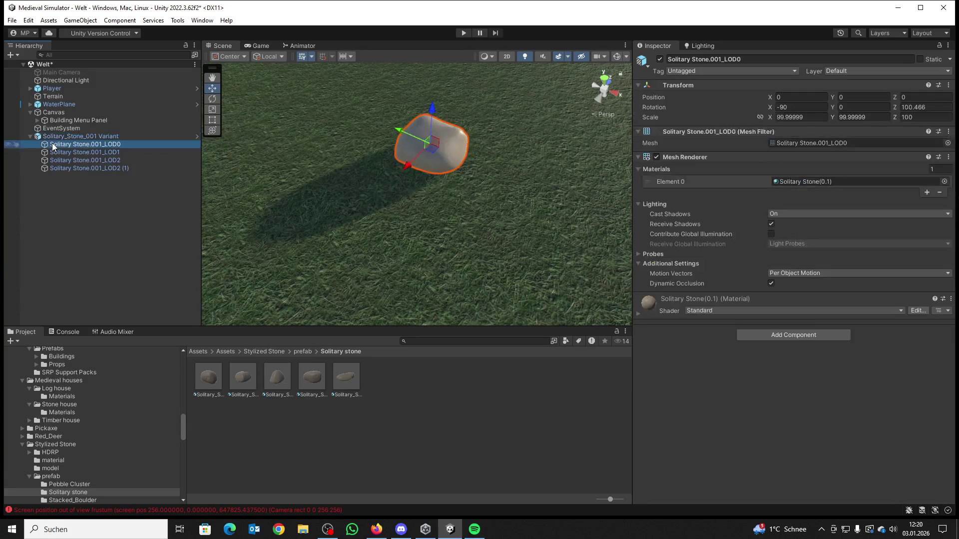
left_click(121, 170, "shift")
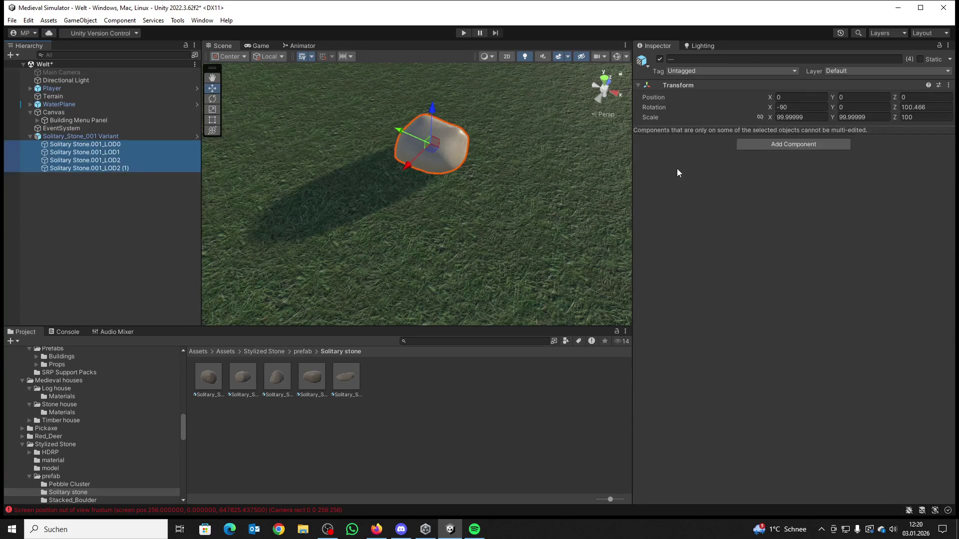
left_click(120, 143)
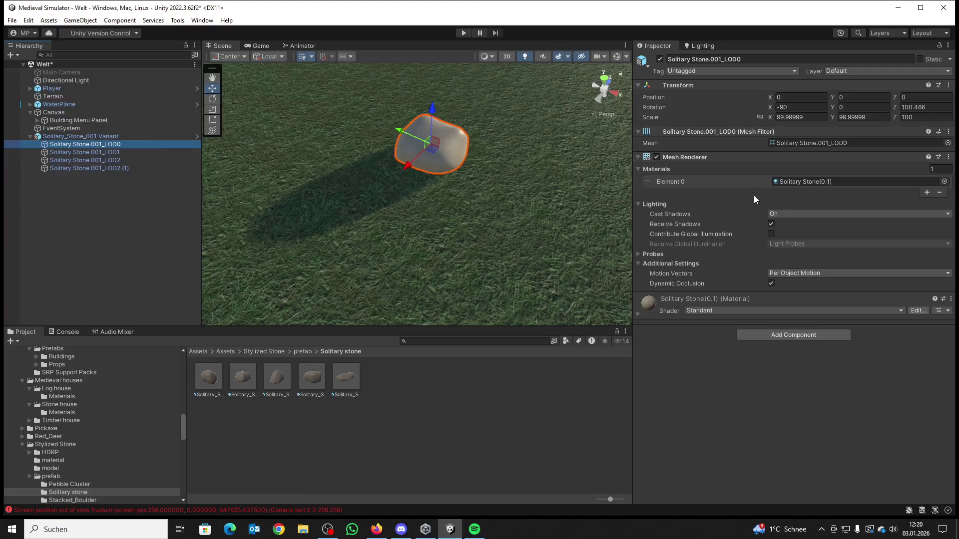
left_click(774, 214)
left_click(778, 223)
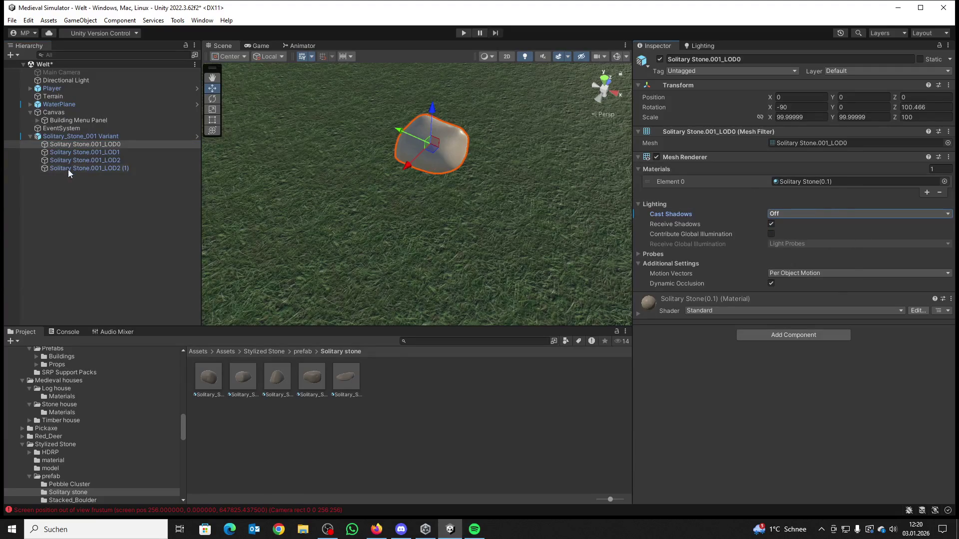
Step: Collapse the stone variant and bring up its Hierarchy context menu
left_click(56, 137)
left_click(31, 135)
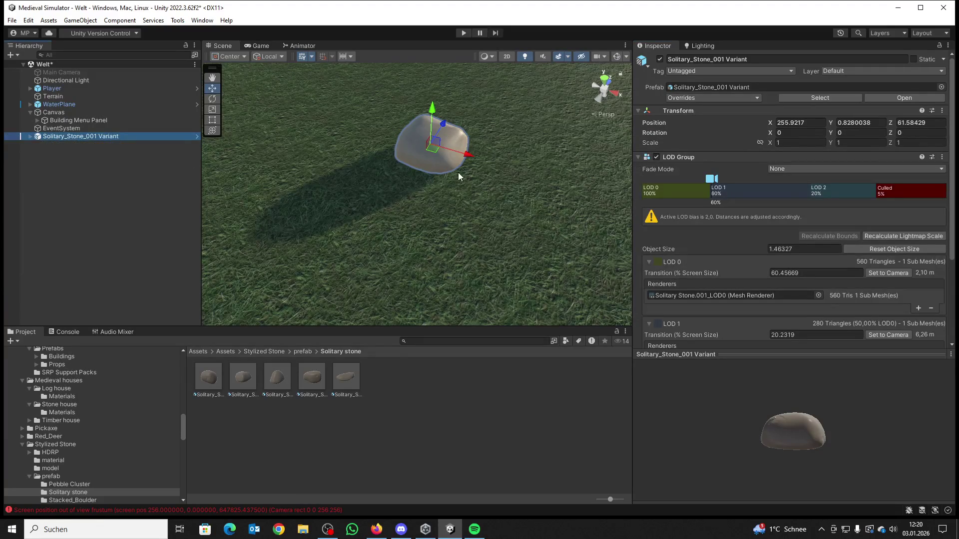
scroll(458, 175, "down", 10)
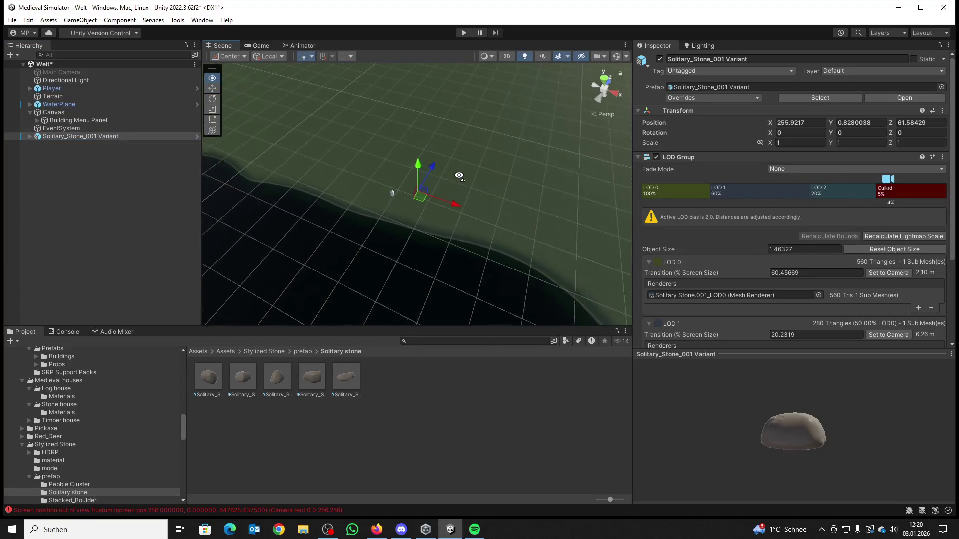
scroll(458, 175, "up", 10)
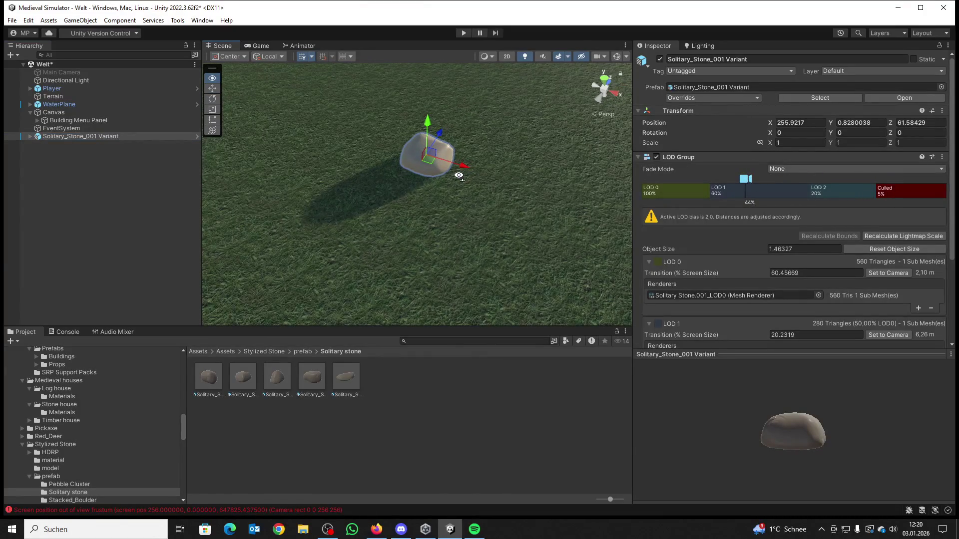
scroll(458, 176, "down", 10)
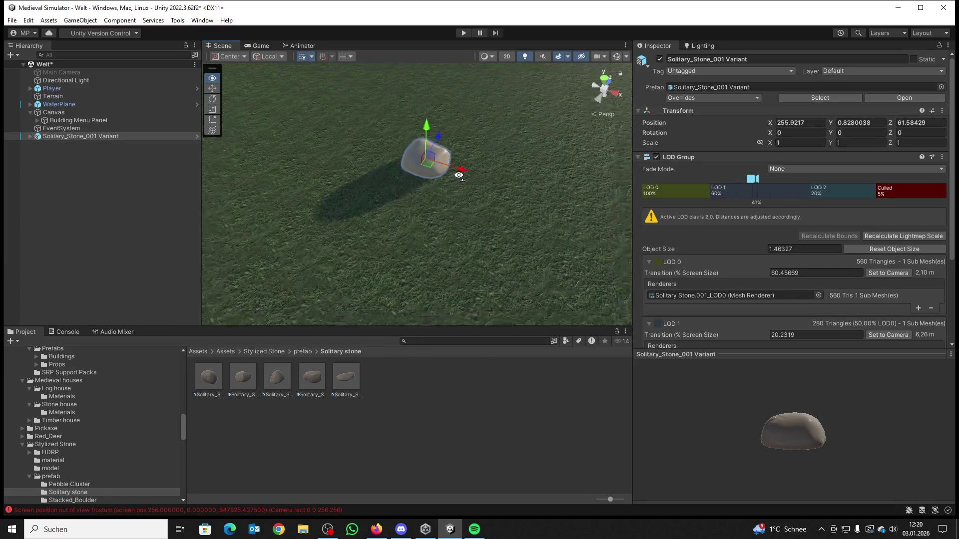
scroll(459, 175, "up", 5)
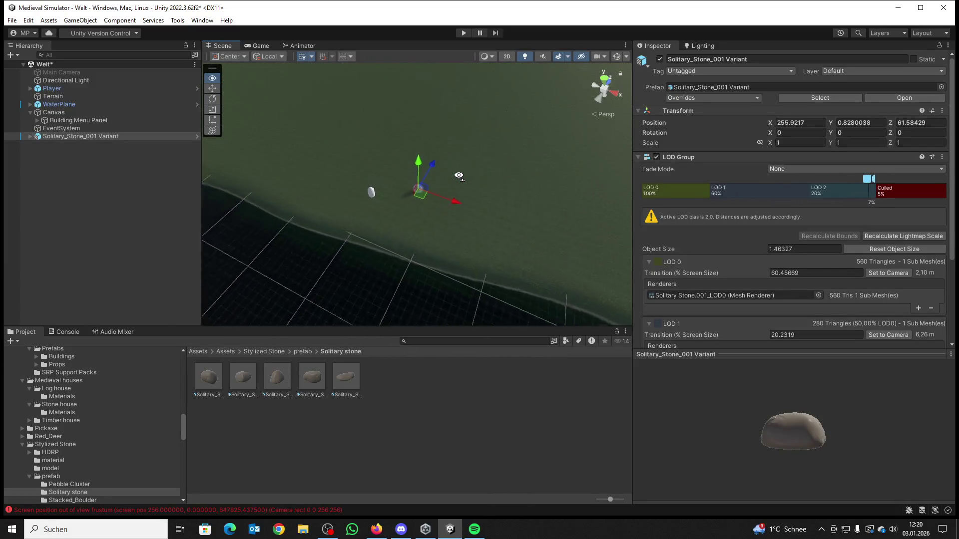
left_click(51, 138)
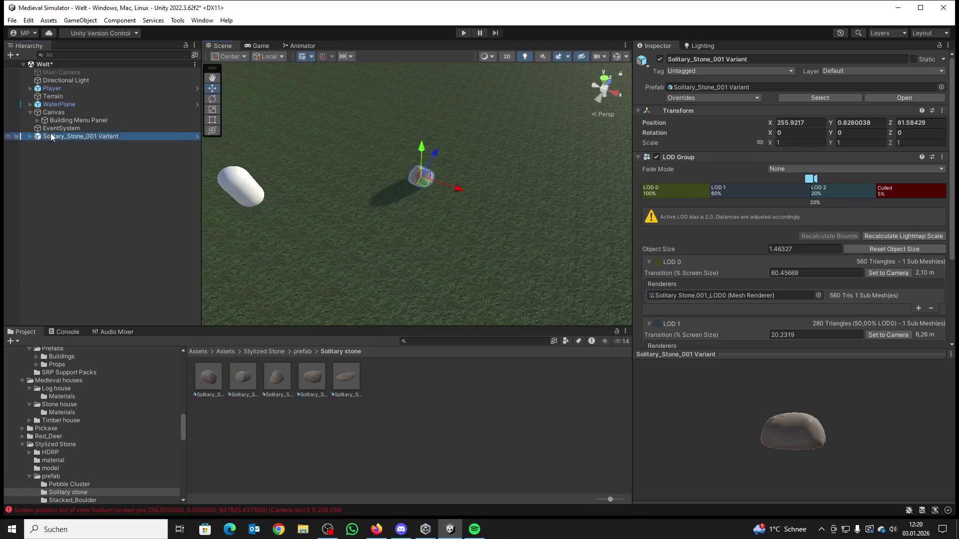
right_click(51, 138)
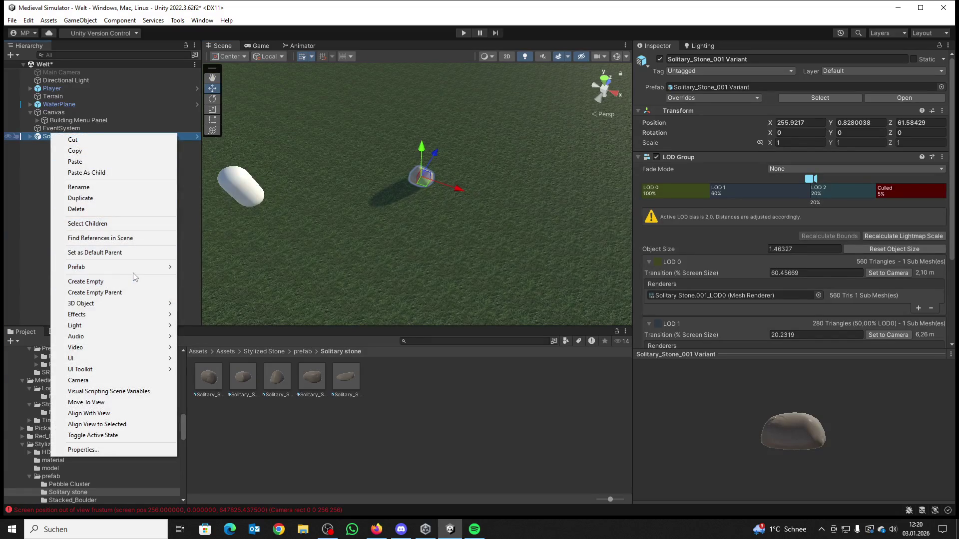
Step: Unpack the stone prefab completely and rename it Stein
mouse_move(134, 270)
left_click(235, 354)
left_click(38, 175)
right_click(49, 136)
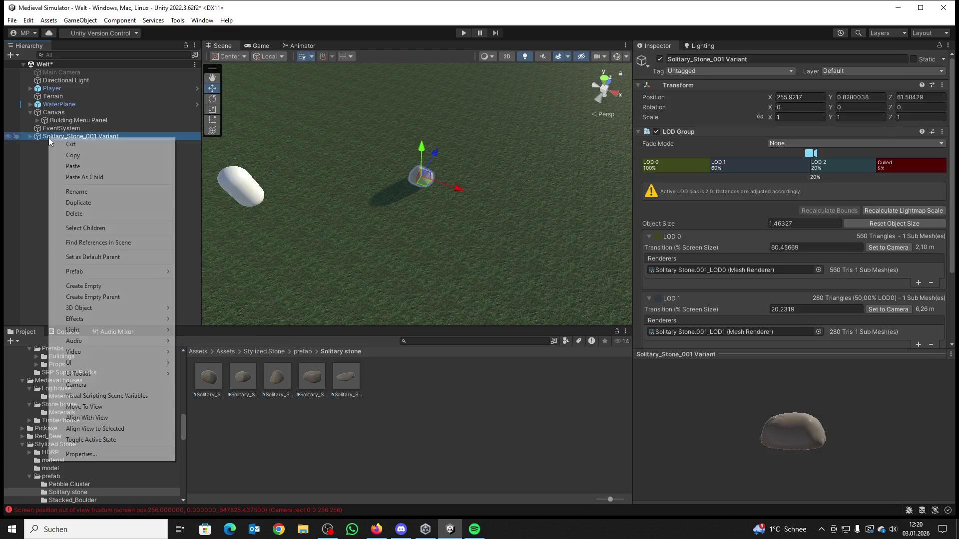
left_click(99, 192)
type("Stein")
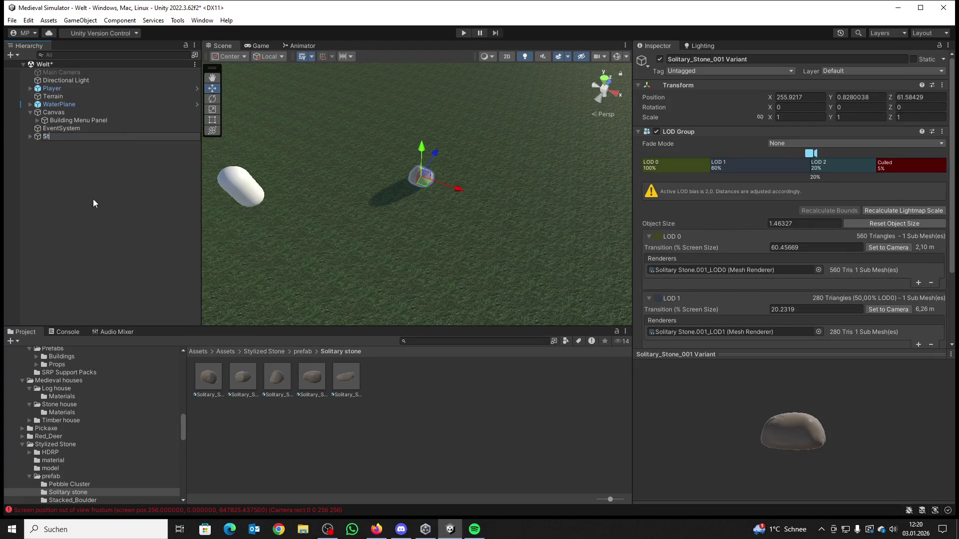
key("Return")
Step: Set Cast Shadows to Off on Stein's LOD1 and LOD2 children
left_click_drag(313, 254, 319, 252)
scroll(319, 252, "down", 5)
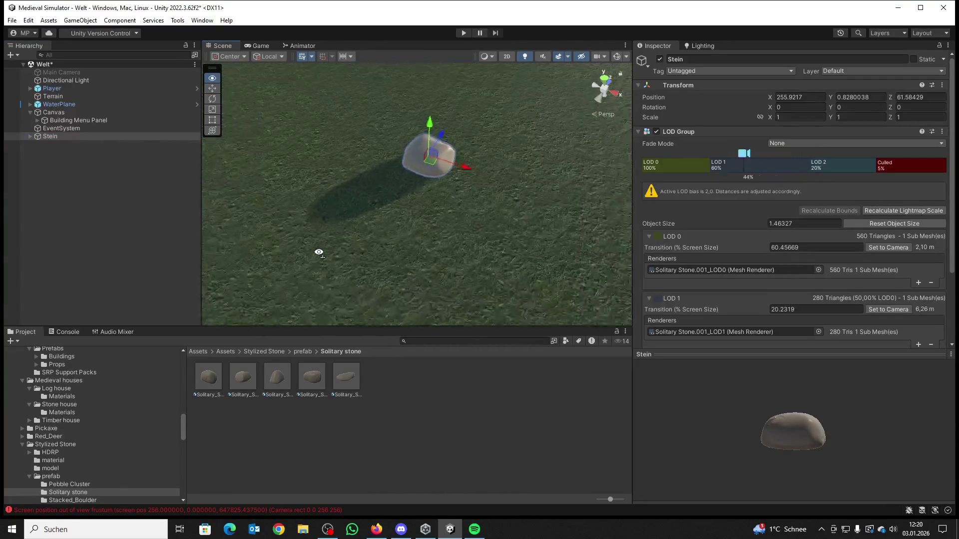
scroll(319, 256, "up", 3)
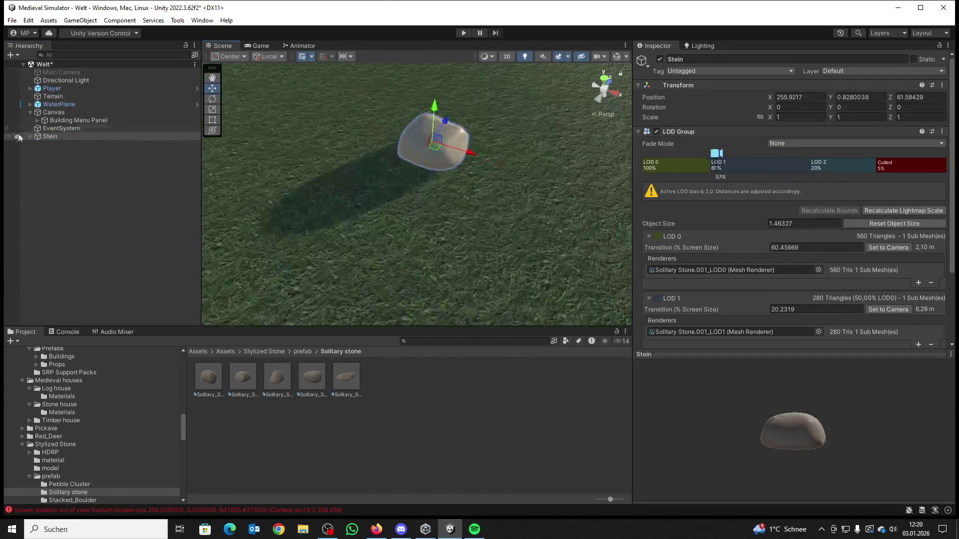
left_click(30, 136)
left_click(60, 152)
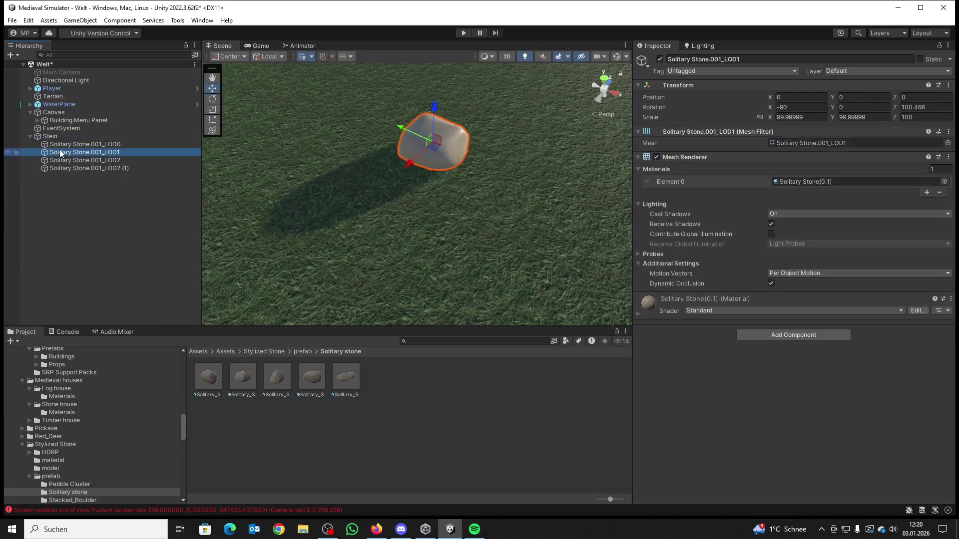
left_click(774, 213)
left_click(789, 225)
left_click(86, 162)
left_click(776, 214)
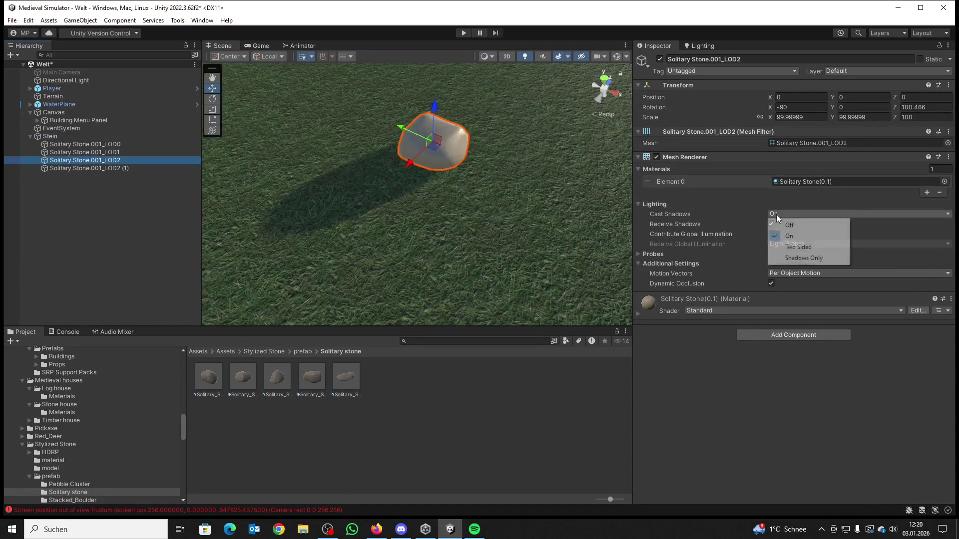
left_click(786, 223)
Step: Check the LOD2 (1) collider child, then collapse and select Stein
left_click(107, 169)
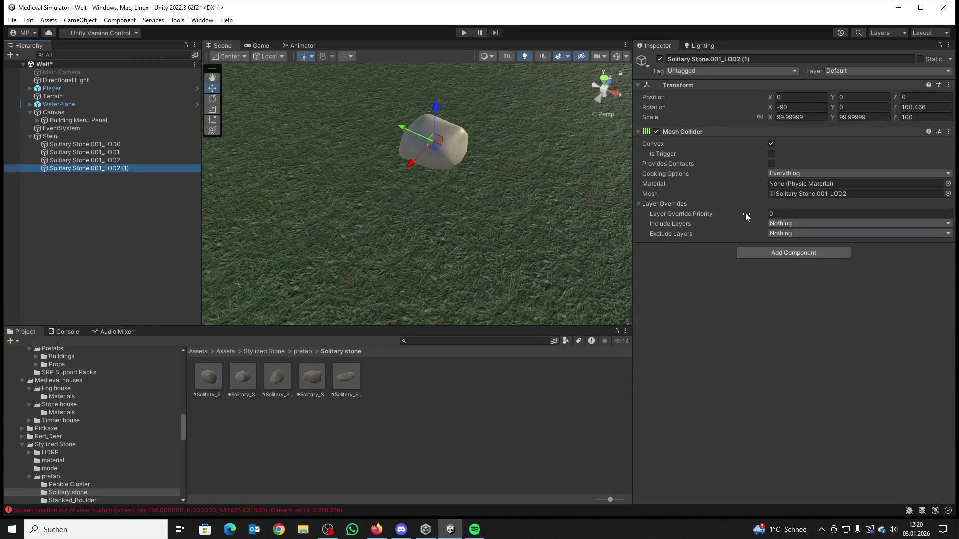
left_click_drag(345, 210, 350, 198)
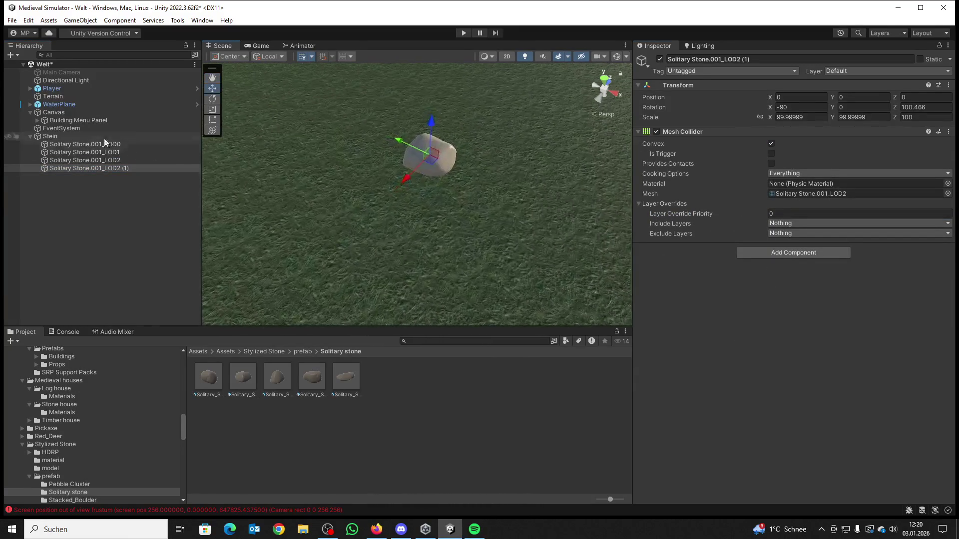
left_click(30, 136)
left_click(46, 137)
left_click_drag(433, 189, 520, 190)
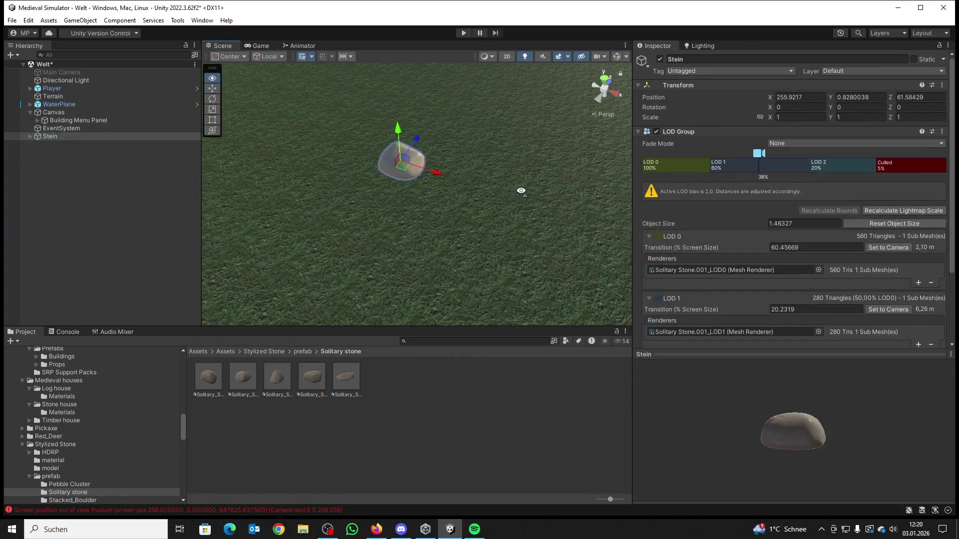
Step: Set Stein's layer to 3: aufsammeln for this object only, not its children
left_click(837, 72)
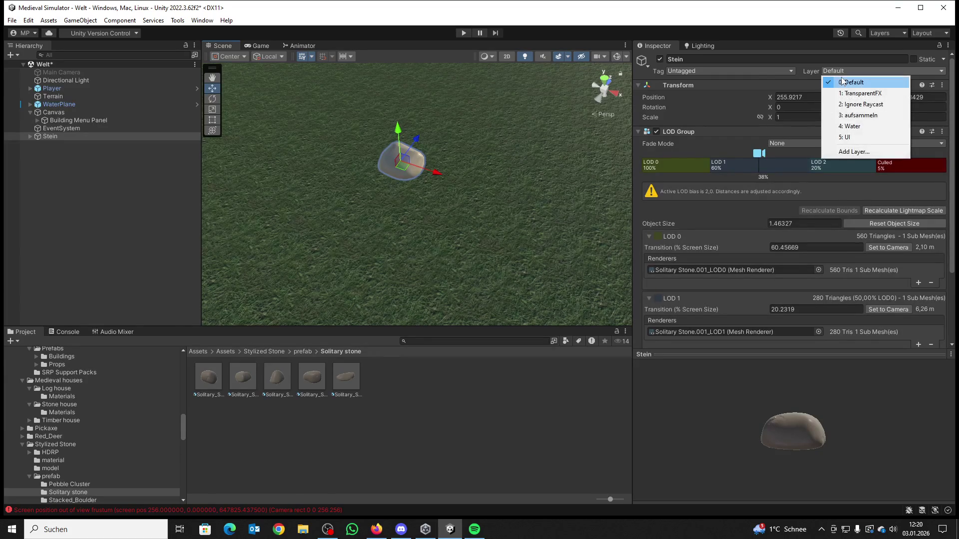
left_click(877, 116)
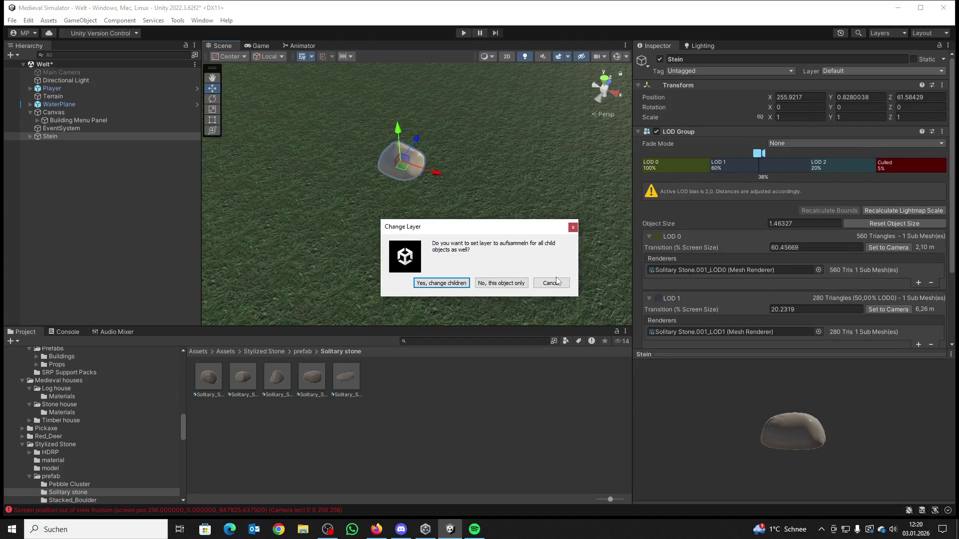
left_click(501, 284)
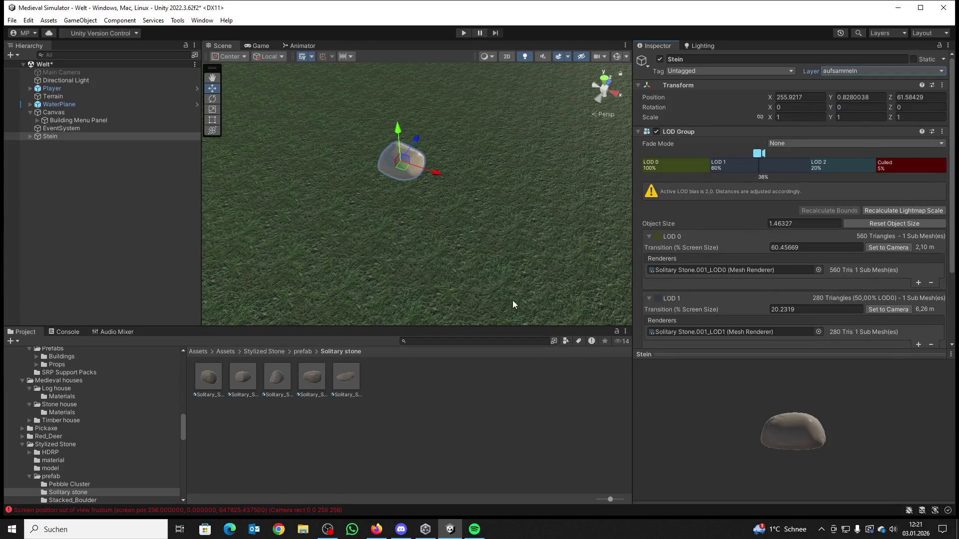
scroll(772, 240, "down", 3)
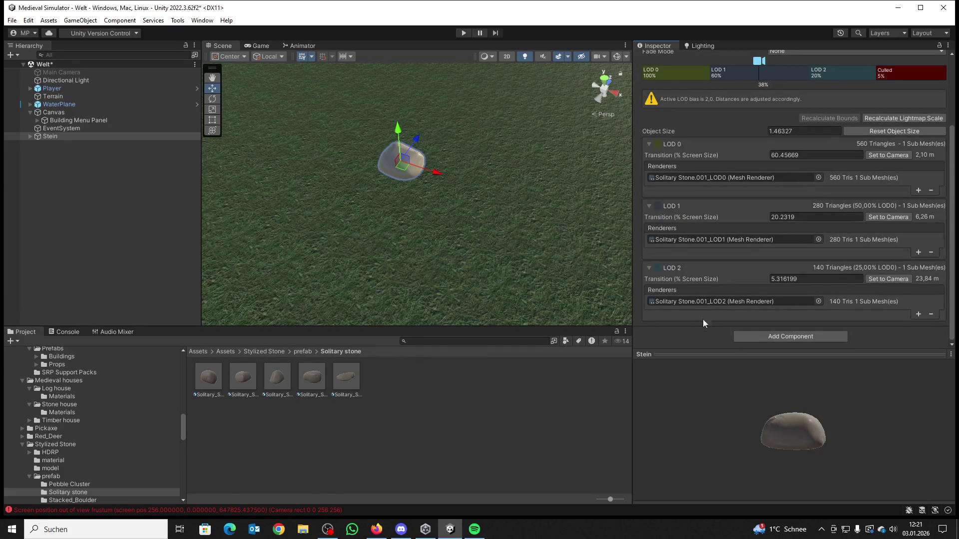
mouse_move(557, 262)
left_mouse_down()
mouse_move(480, 244)
mouse_move(497, 235)
left_mouse_up()
scroll(479, 242, "up", 5)
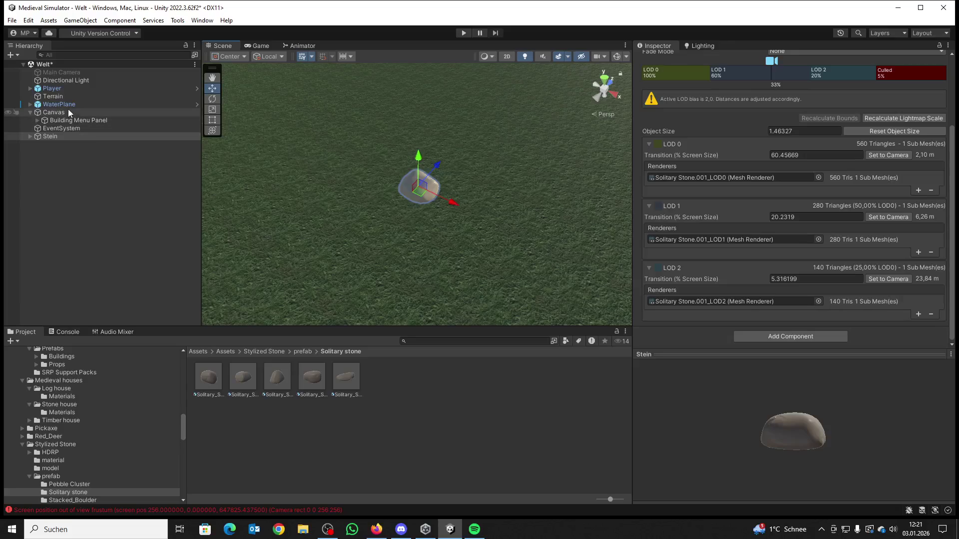
left_click(464, 33)
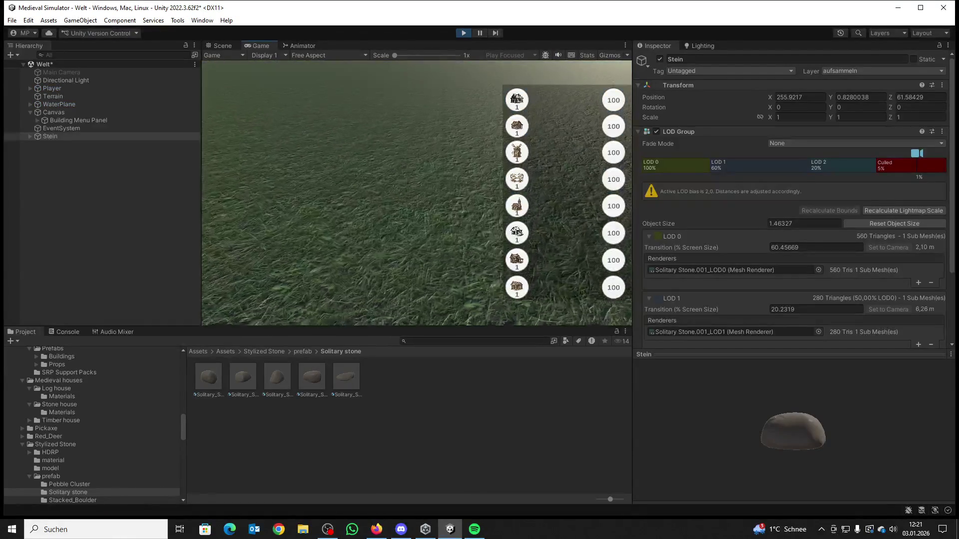
key("super")
left_click(460, 35)
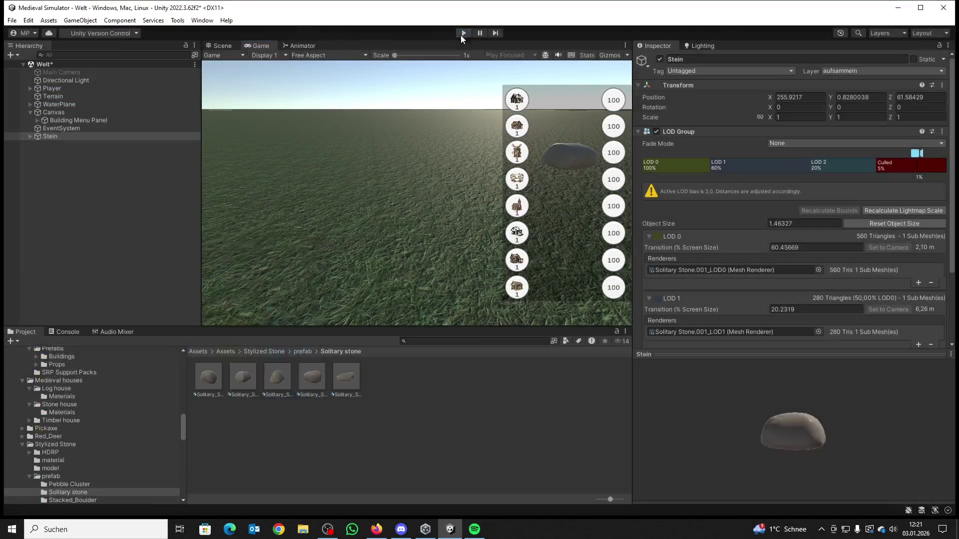
left_click(77, 114)
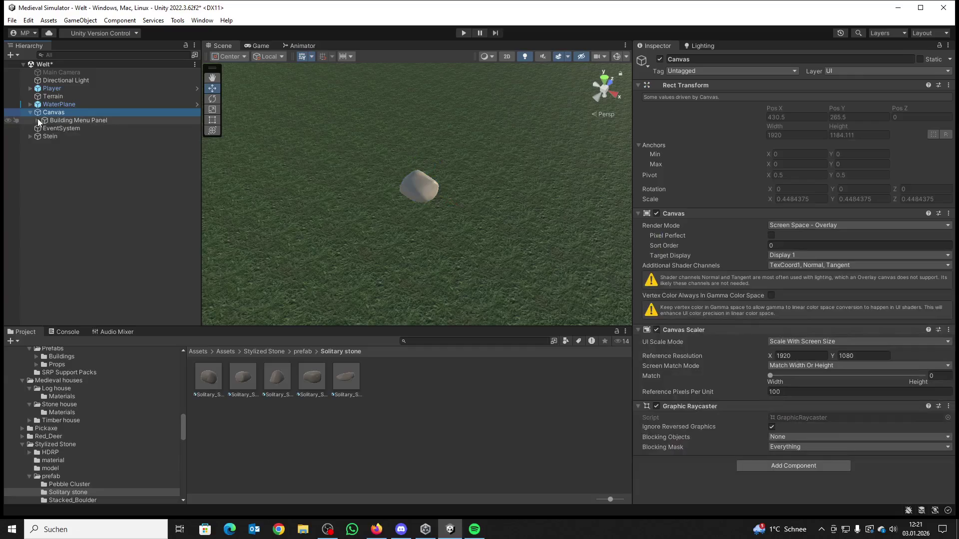
Step: Deactivate the Building Menu Panel under Canvas, then play-test walking up to the Stein rock
left_click(41, 120)
left_click(659, 59)
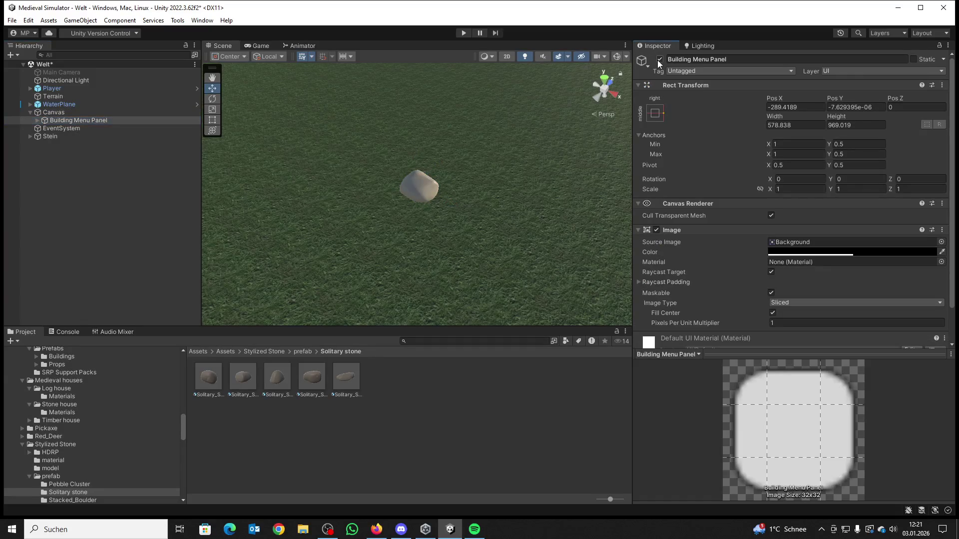
left_click(461, 33)
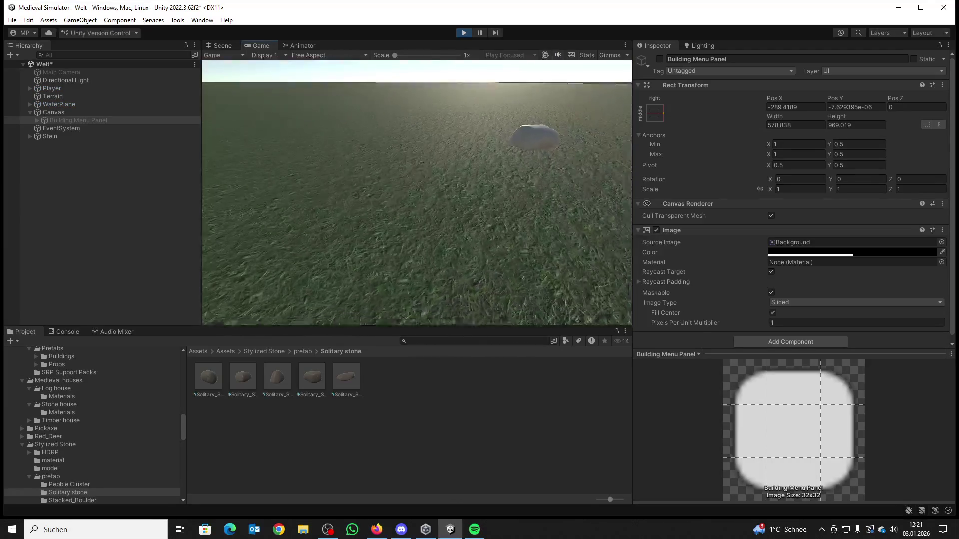
key("w")
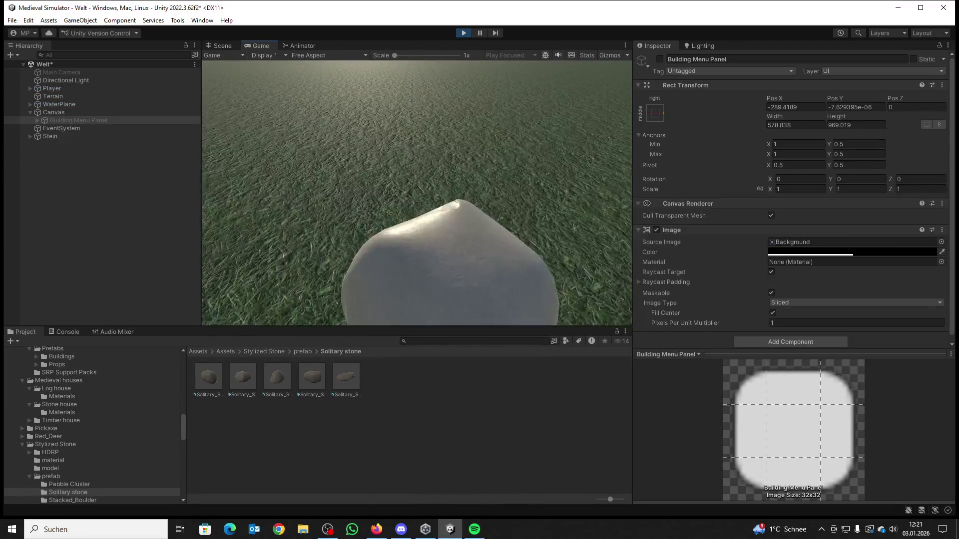
key("s")
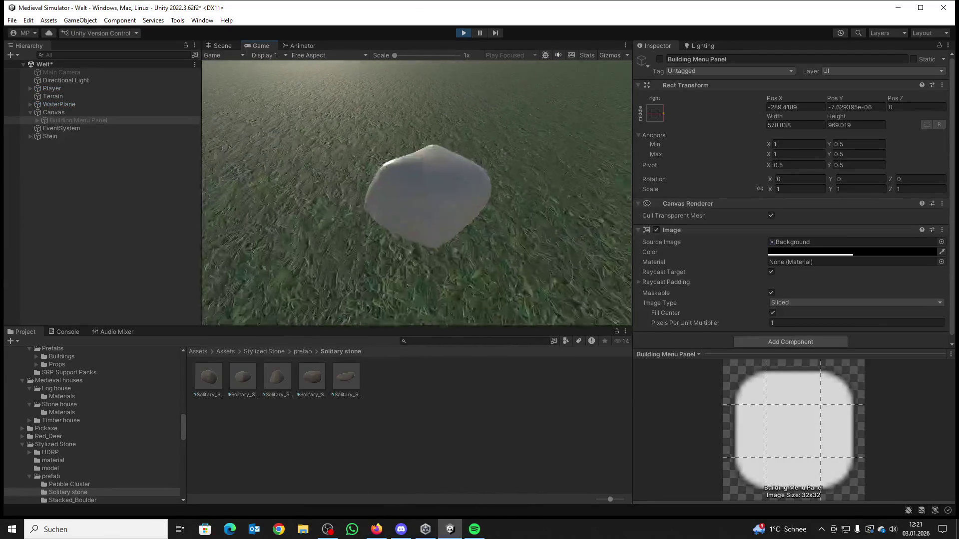
key("super")
left_click(463, 33)
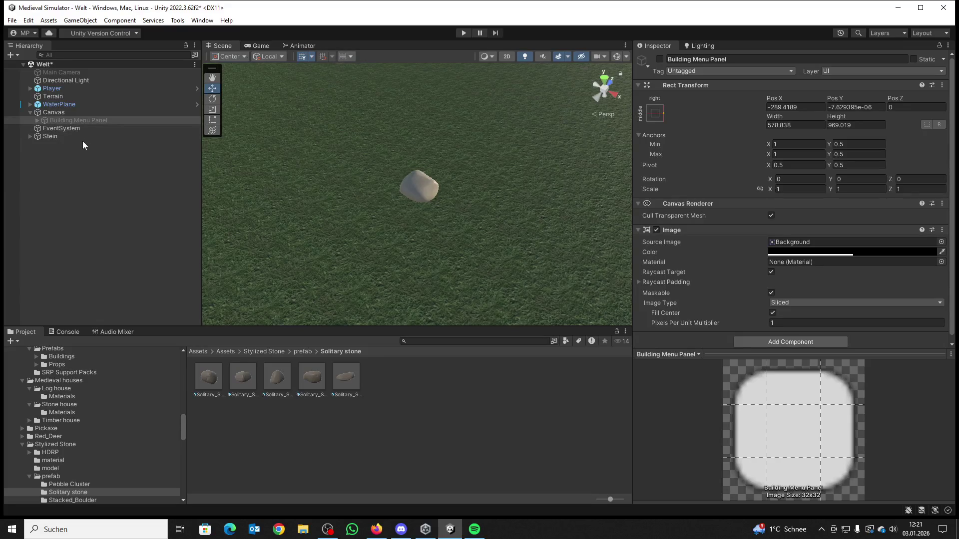
Step: Add a Rigidbody and then a Box Collider component to the Stein object
left_click(45, 136)
scroll(725, 204, "down", 4)
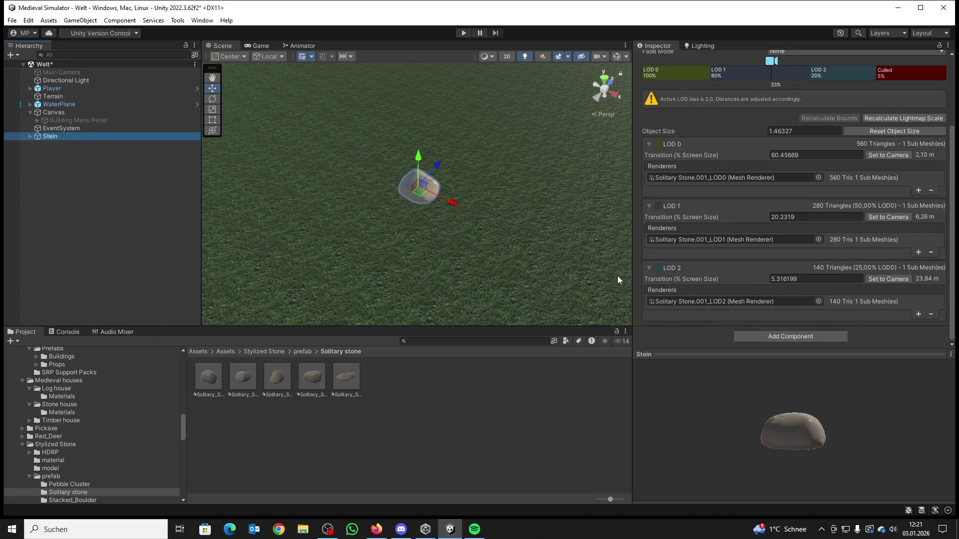
left_click(778, 339)
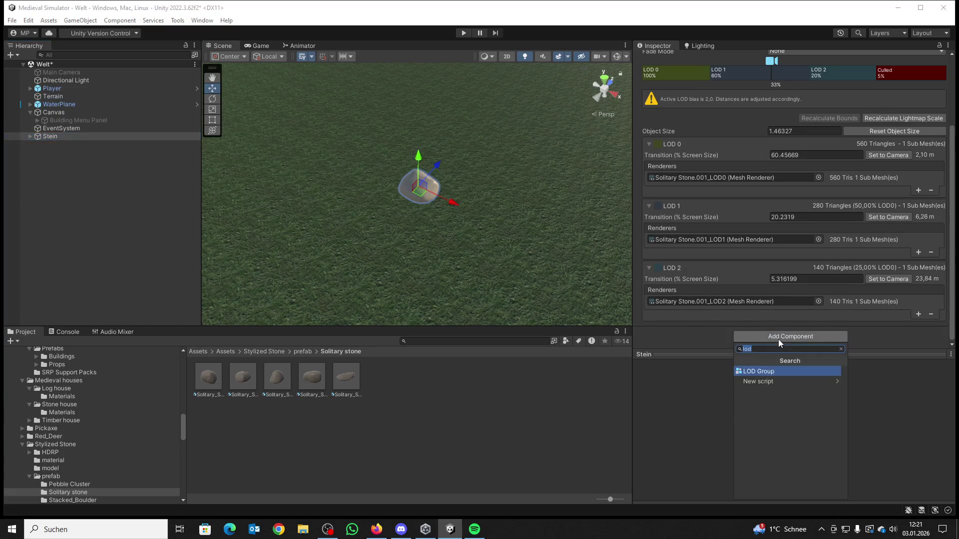
type("rig")
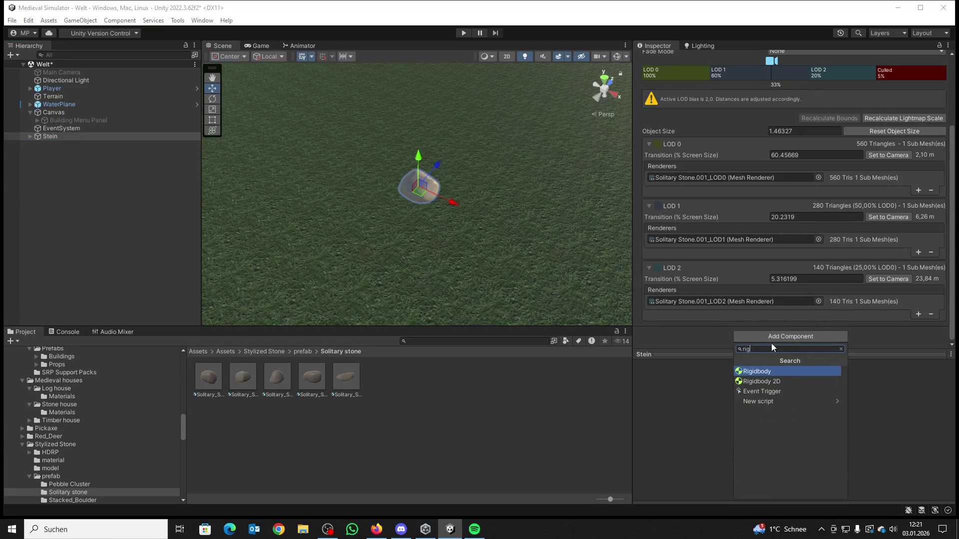
left_click(760, 369)
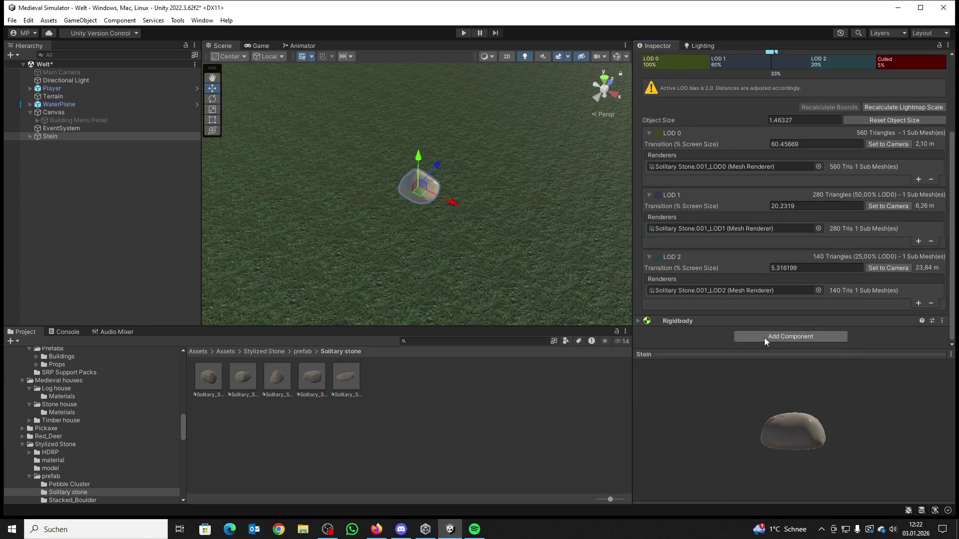
left_click(764, 337)
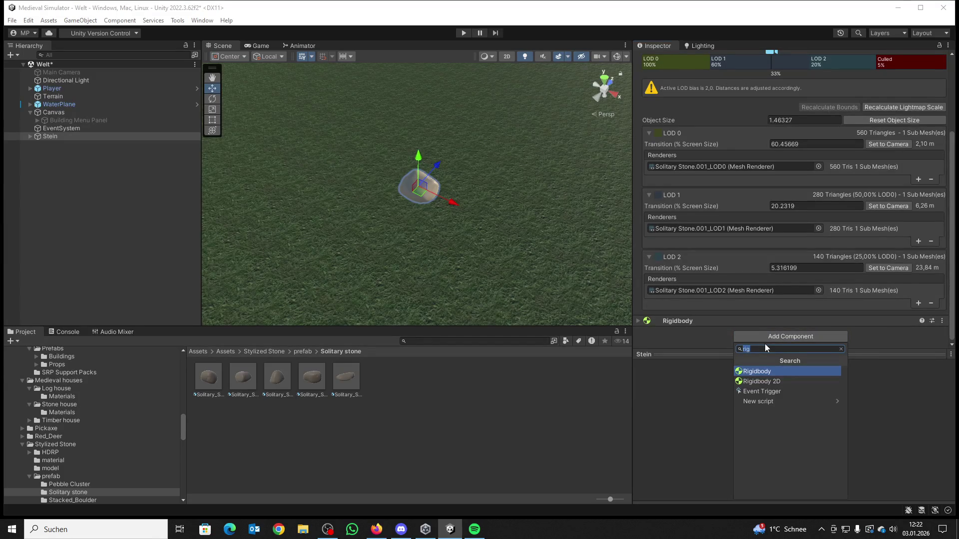
type("bo")
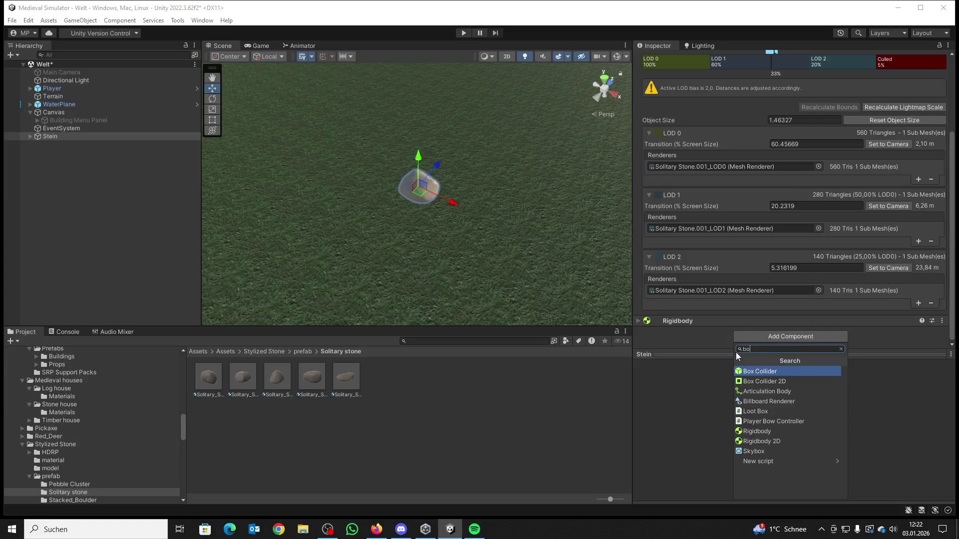
left_click(769, 371)
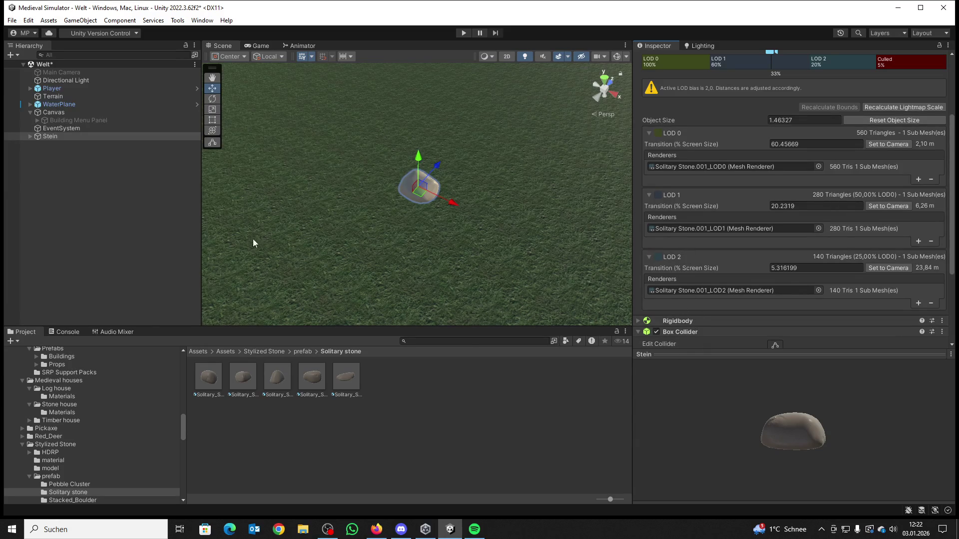
scroll(454, 192, "up", 5)
scroll(453, 190, "down", 3)
scroll(717, 205, "up", 5)
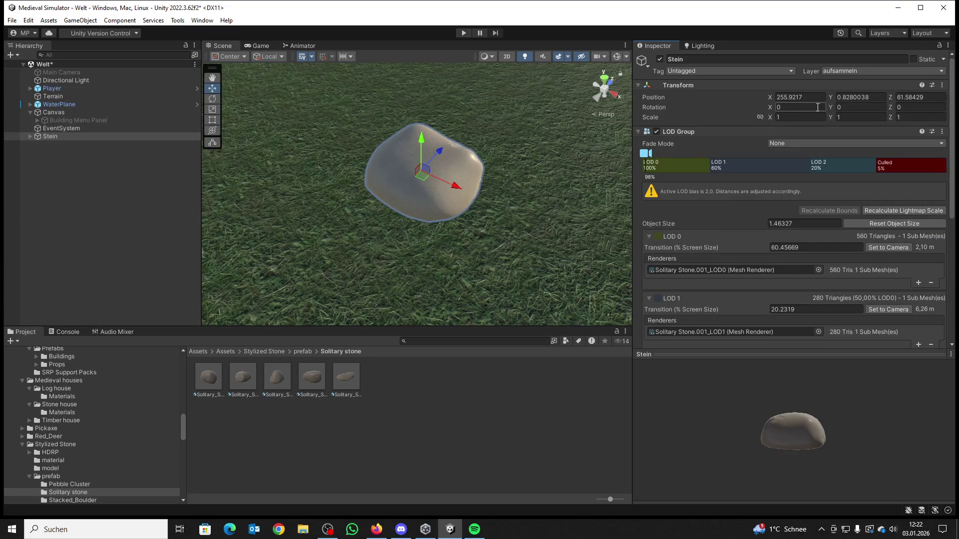
Step: Link the scale axes and set the Stein's uniform scale to 0.5
left_click(758, 118)
type("0.7")
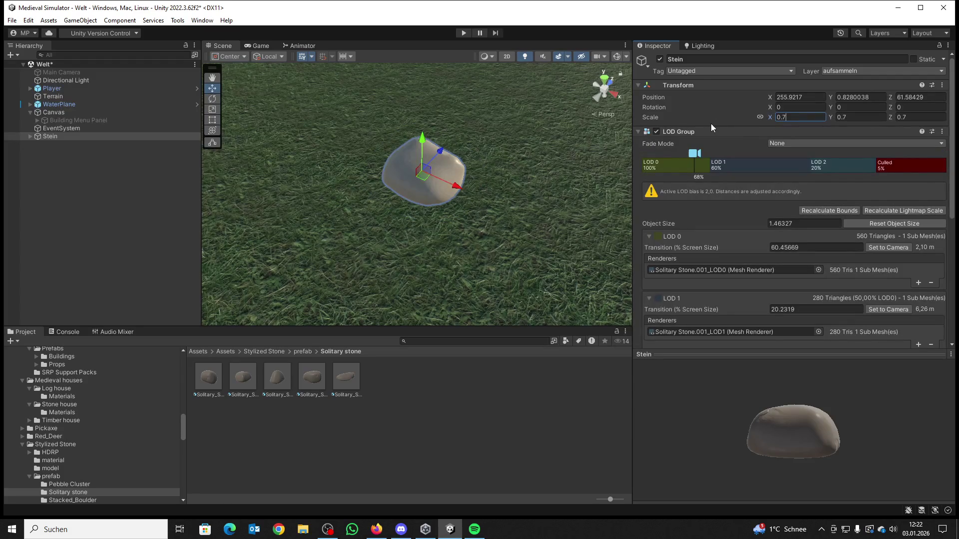
key("BackSpace")
type("5")
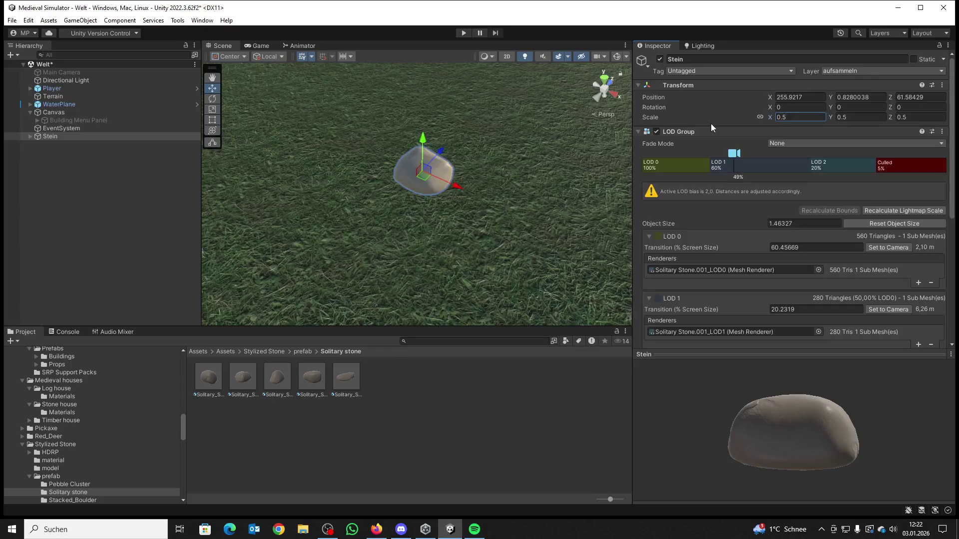
Step: Play-test picking up and dropping the smaller stone with the E key
left_click(461, 34)
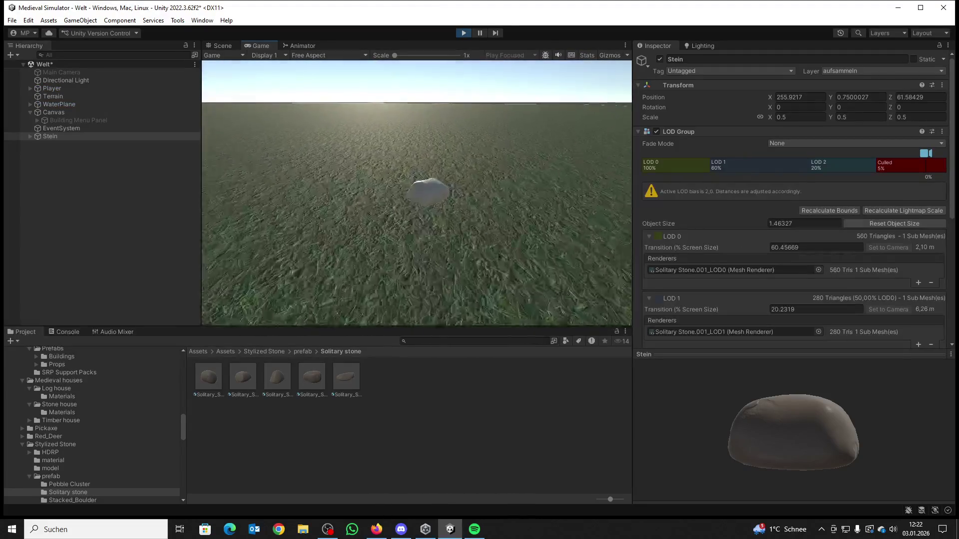
key("e")
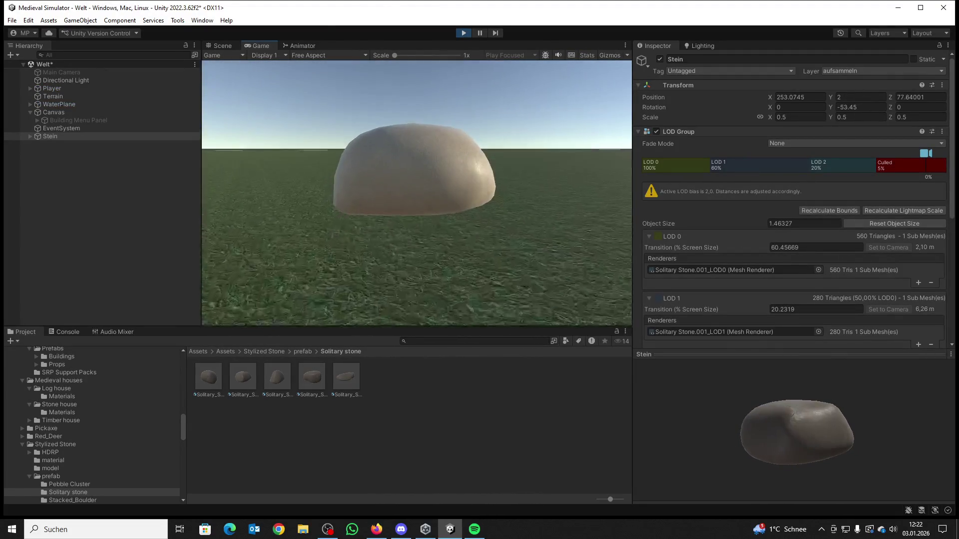
key("e")
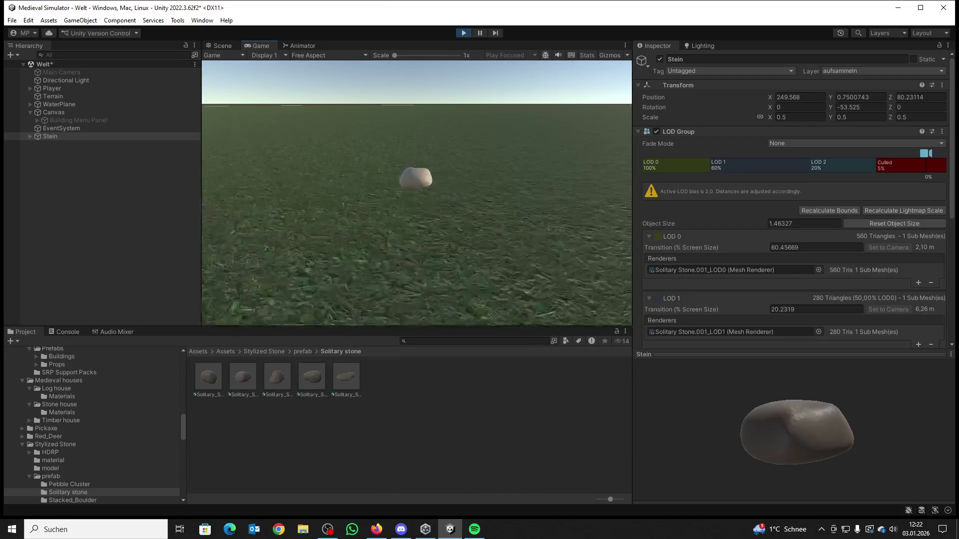
key("e")
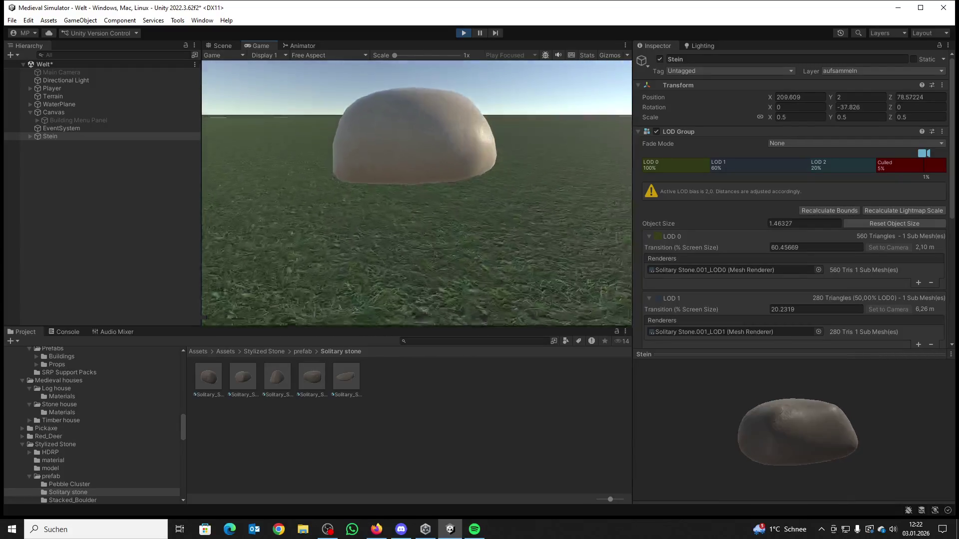
key("w")
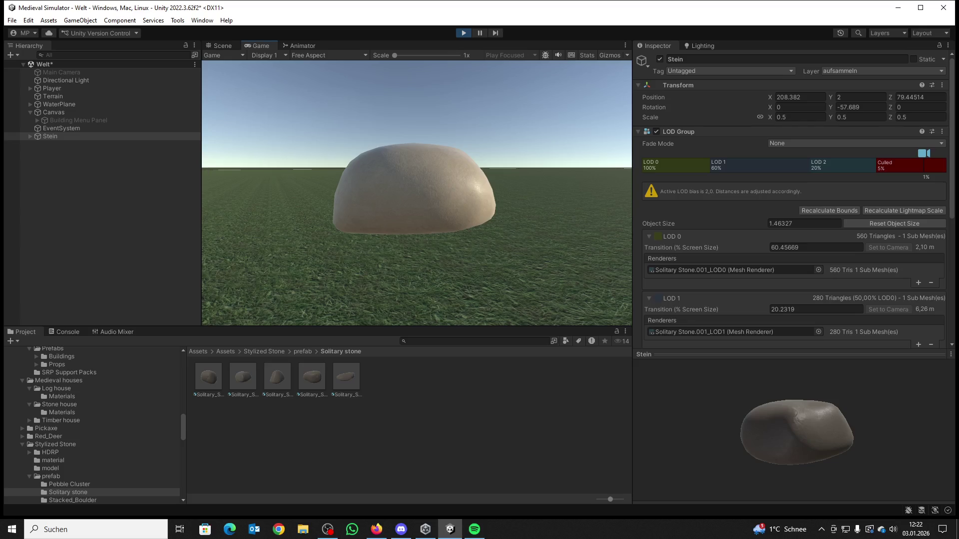
key("super")
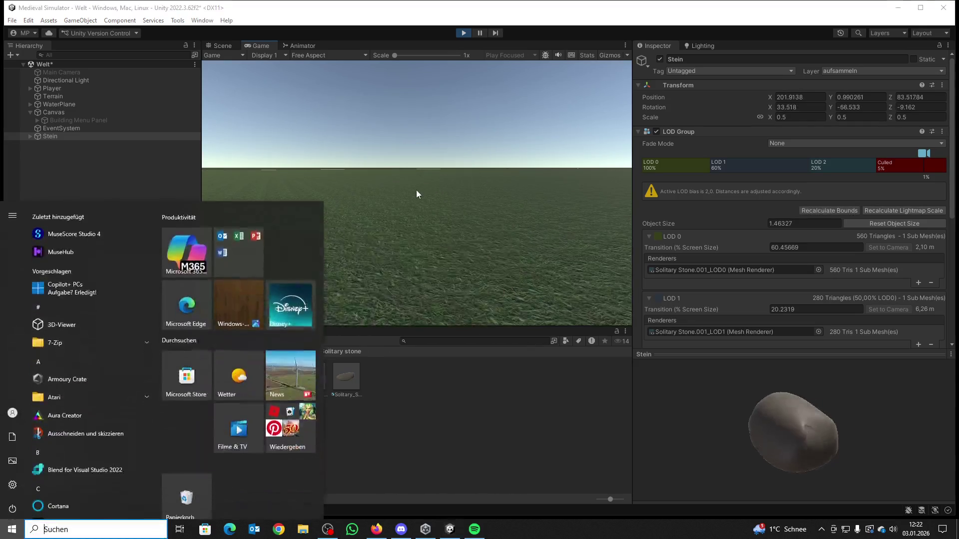
left_click(462, 32)
Step: Set the Stein's linked Transform scale to a uniform 0.3
left_click(855, 117)
left_click(793, 118)
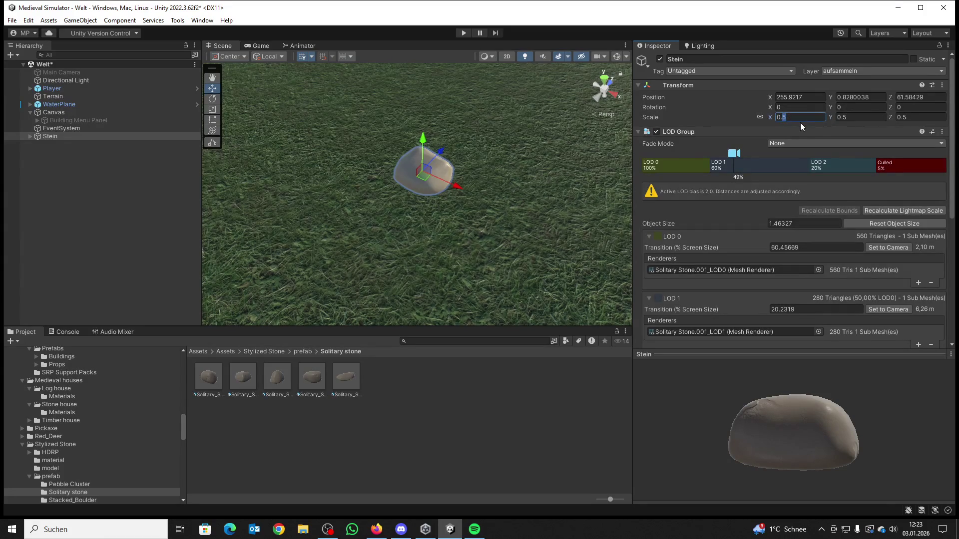
type("3")
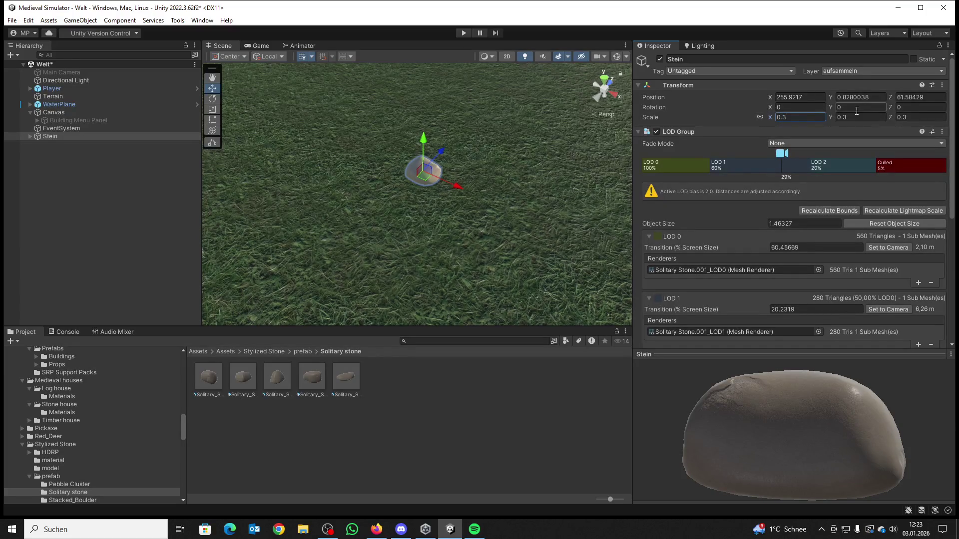
left_click(760, 116)
double_click(783, 117)
left_click(761, 116)
type("0")
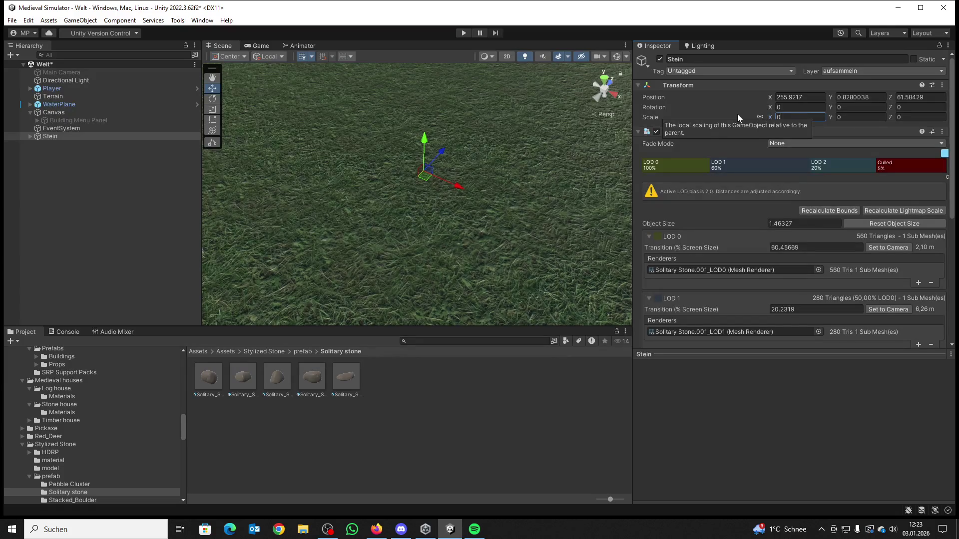
type(".3")
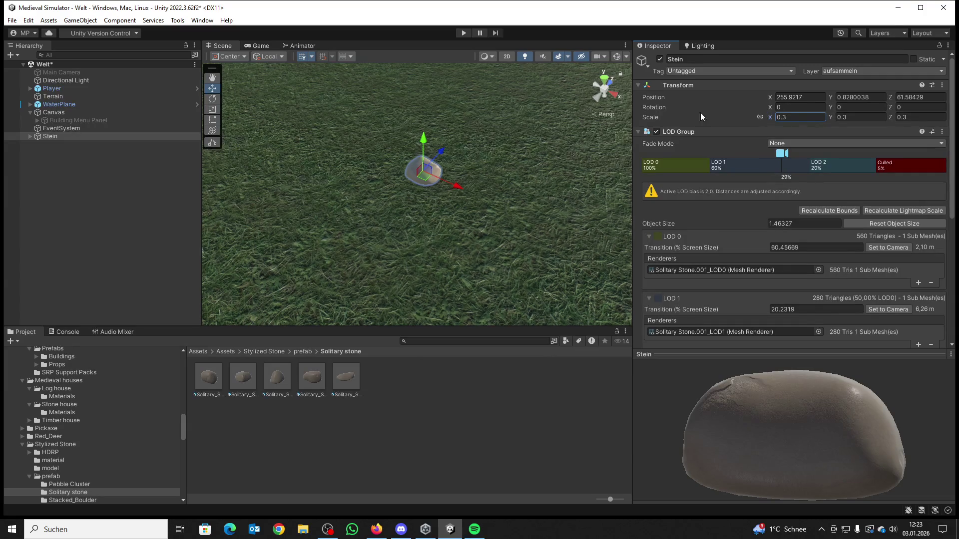
Step: Play-test picking up and carrying the 0.3-scale stone
left_click(464, 33)
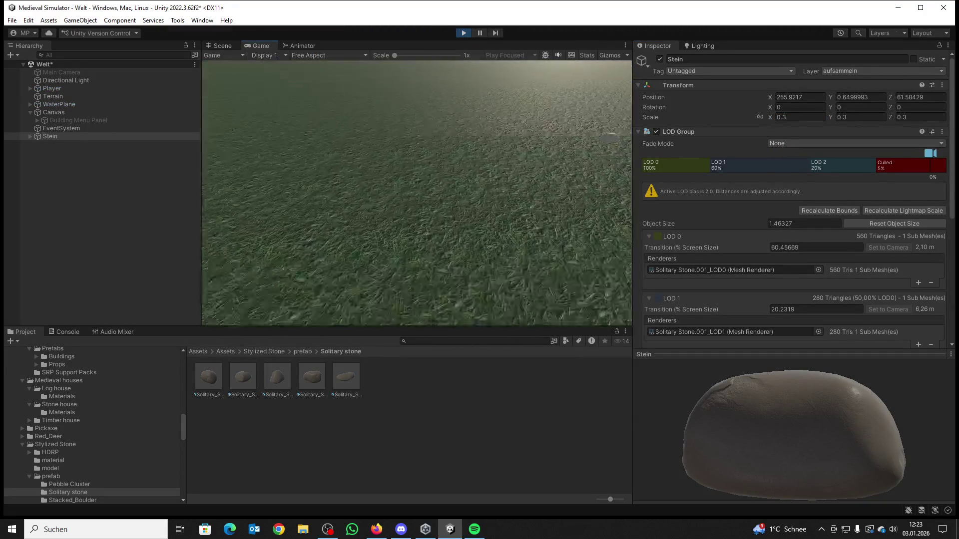
key("e")
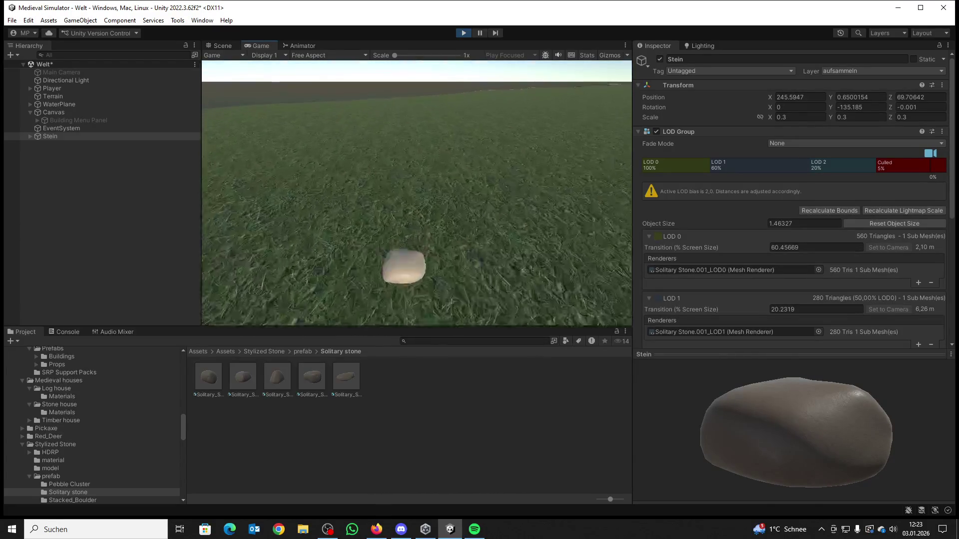
key("super")
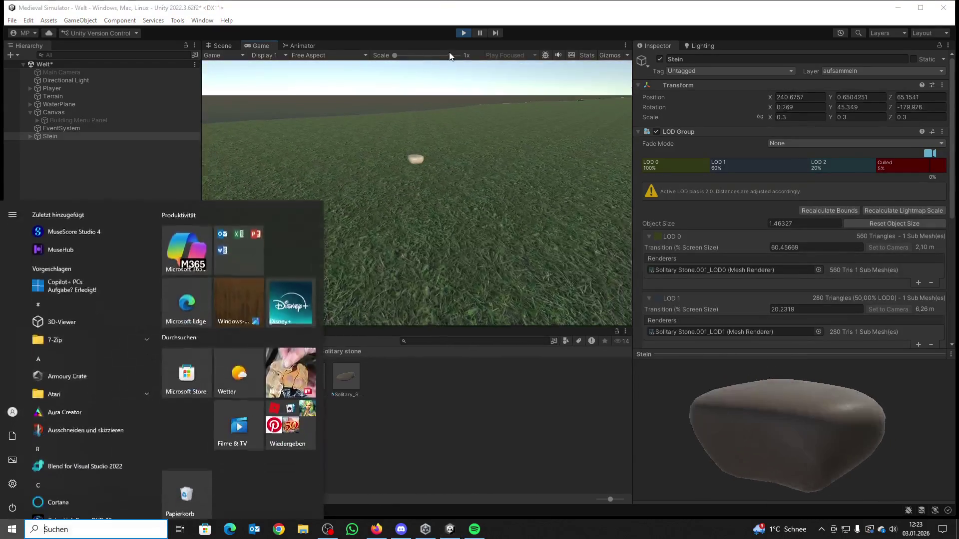
left_click(464, 33)
left_click(199, 351)
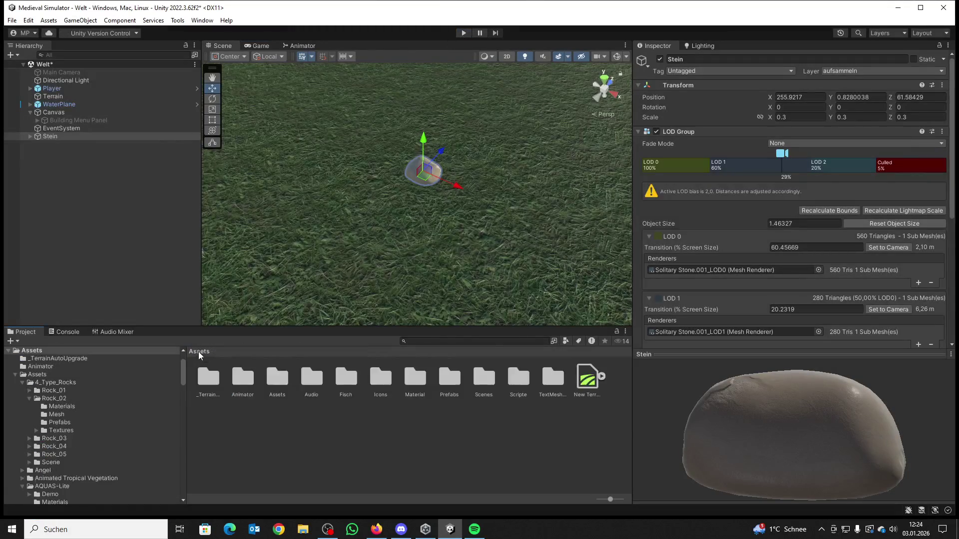
Step: Drag Stein from the Hierarchy into Assets/Prefabs to create Stein.prefab
double_click(449, 382)
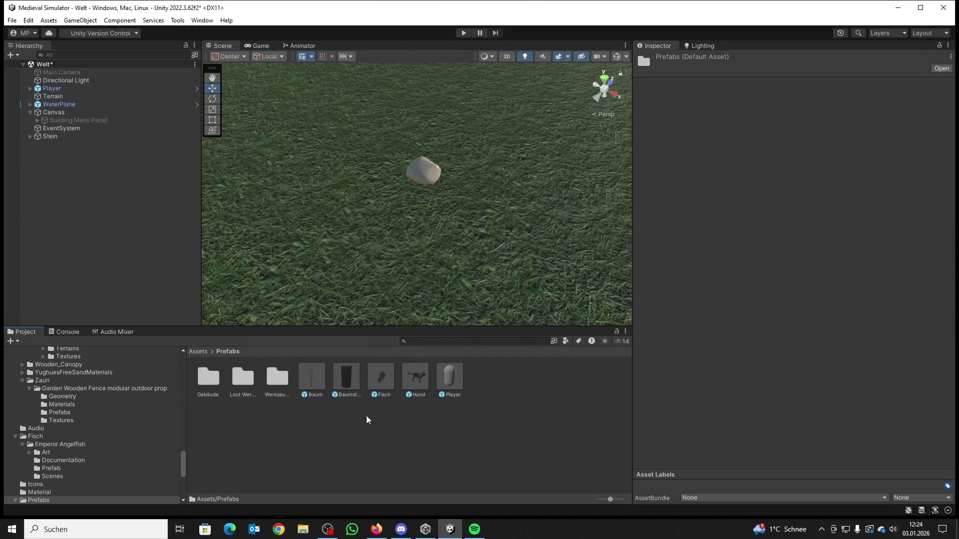
left_click_drag(50, 137, 490, 385)
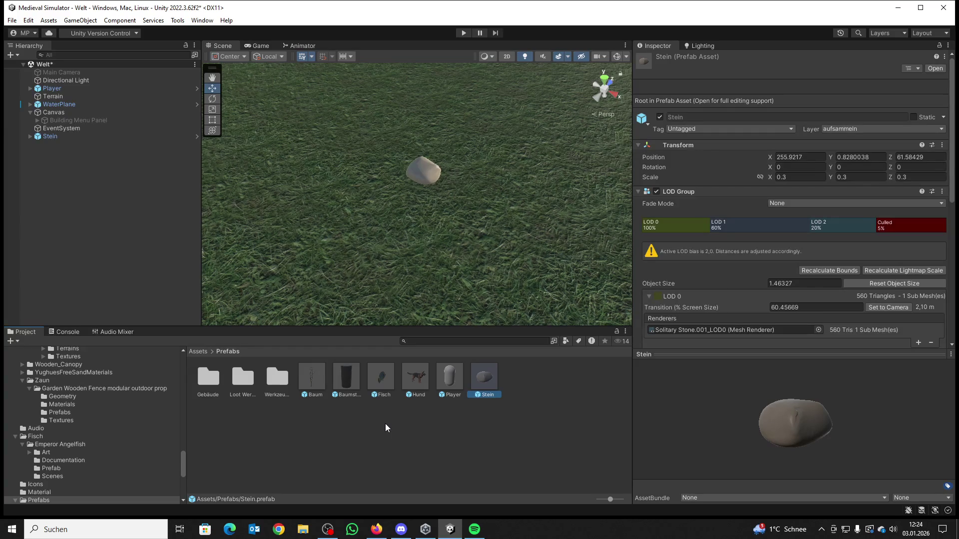
left_click(421, 378)
Step: Orbit the Scene view to look at the scene from a new angle
mouse_move(449, 296)
left_mouse_down()
mouse_move(543, 249)
mouse_move(524, 244)
left_mouse_up()
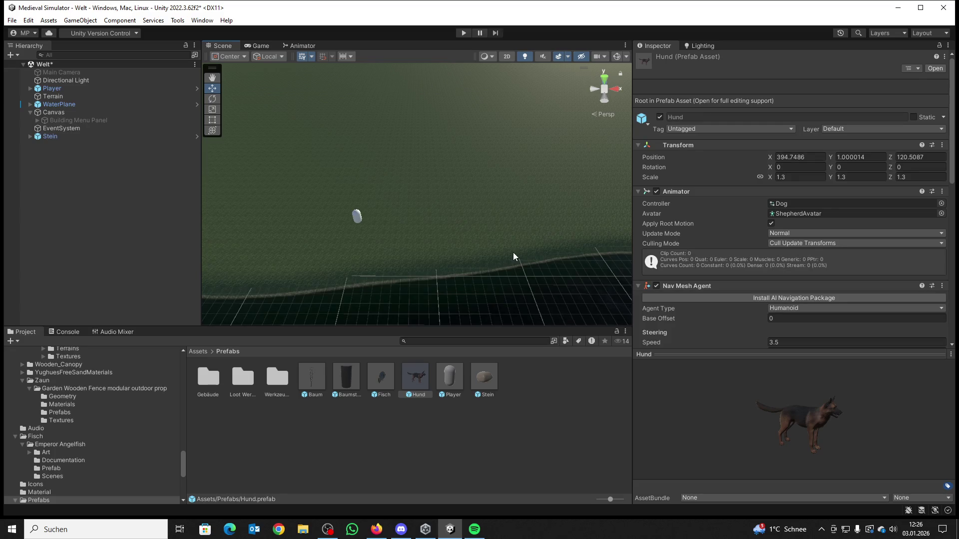
Step: Bring the Scene camera down close to the ground near the white player capsule
mouse_move(488, 273)
left_mouse_down()
mouse_move(389, 227)
mouse_move(277, 235)
mouse_move(286, 231)
left_mouse_up()
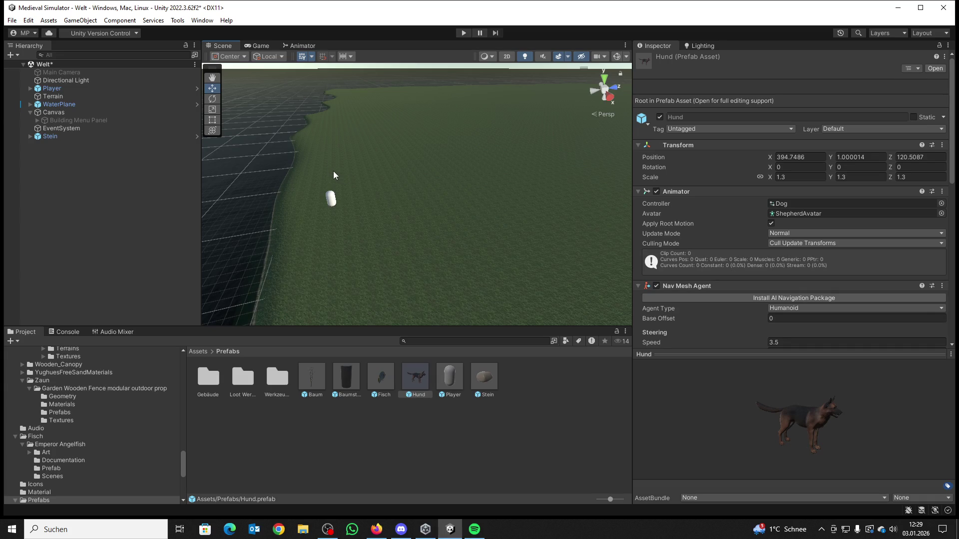
left_click(12, 20)
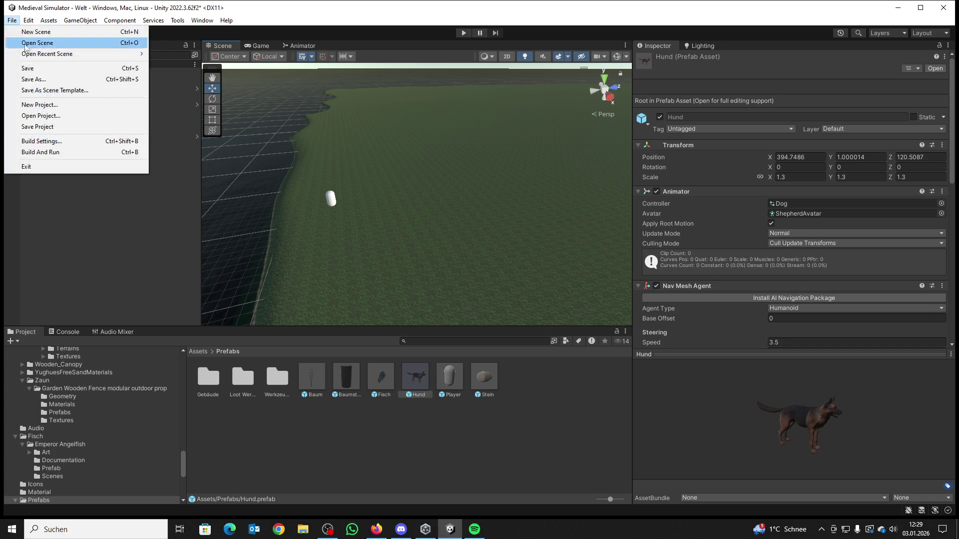
Step: Save the Welt scene with File > Save
left_click(26, 69)
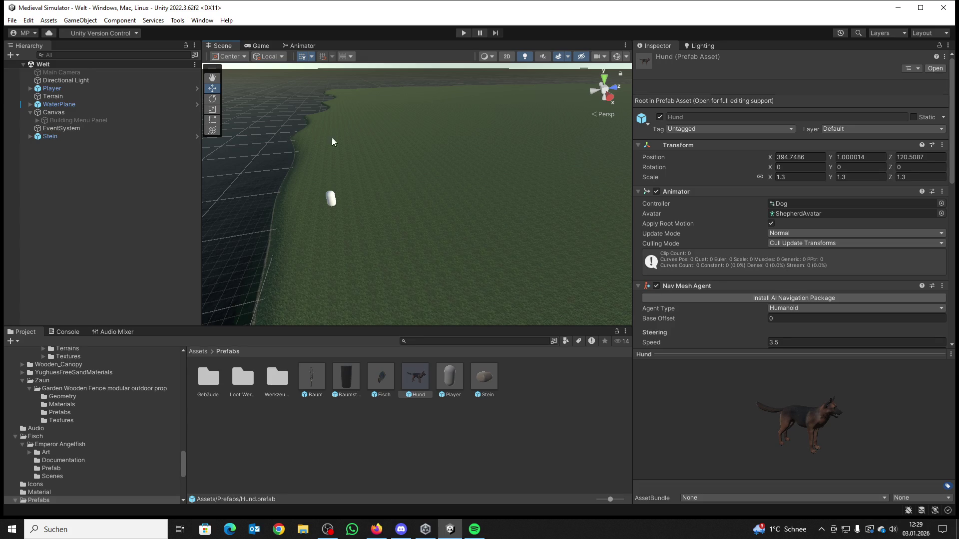
right_click(517, 382)
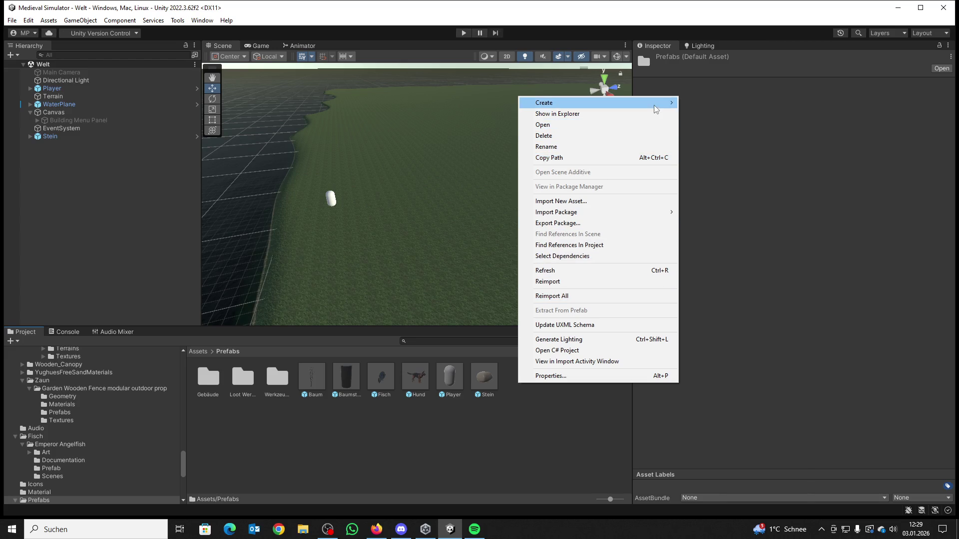
Step: Create a new folder named Baumaterial inside the Prefabs folder
mouse_move(656, 109)
left_click(708, 71)
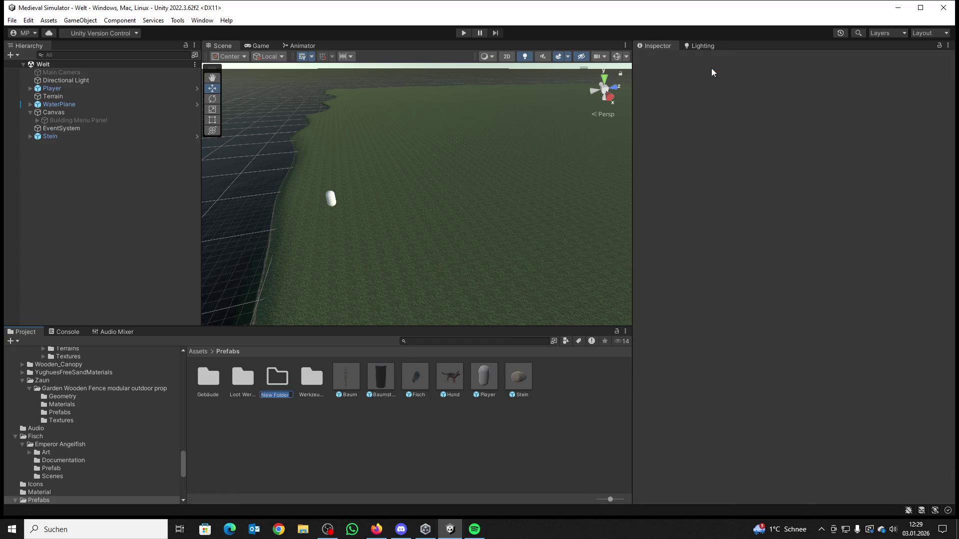
type("Baumater...")
key("Return")
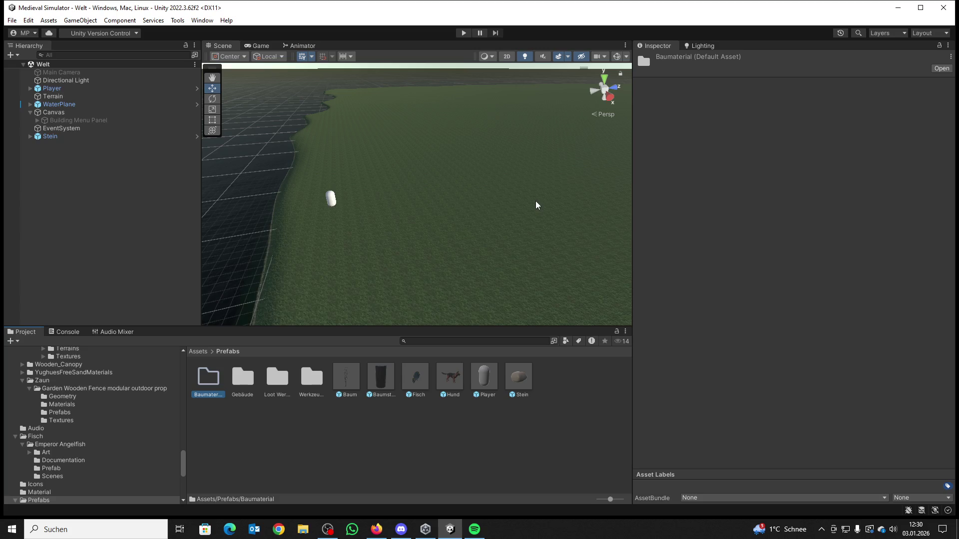
Step: Move the Baumstamm and Stein prefabs into Baumaterial and open that folder
left_click_drag(377, 383, 204, 381)
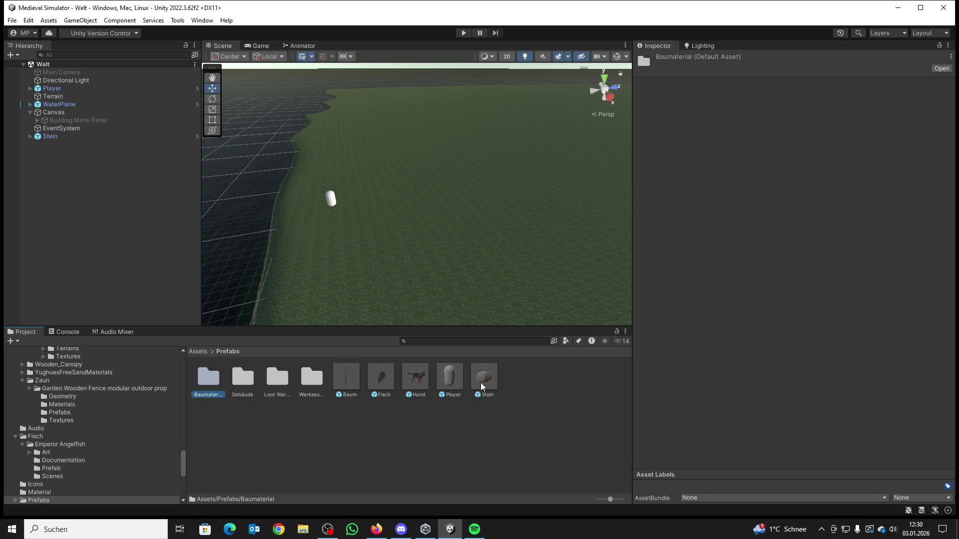
left_click_drag(483, 386, 223, 382)
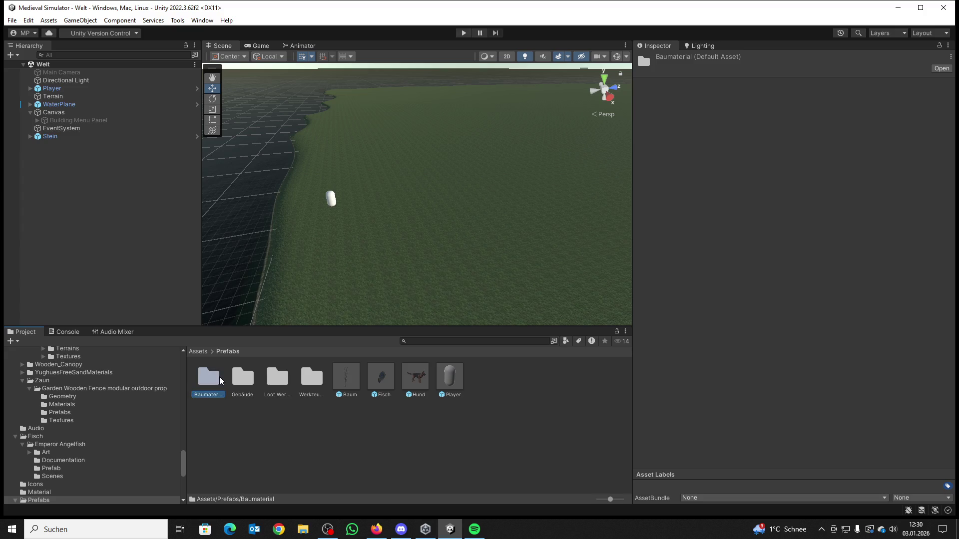
mouse_move(411, 261)
left_mouse_down()
mouse_move(464, 280)
mouse_move(507, 229)
mouse_move(307, 287)
left_mouse_up()
double_click(208, 377)
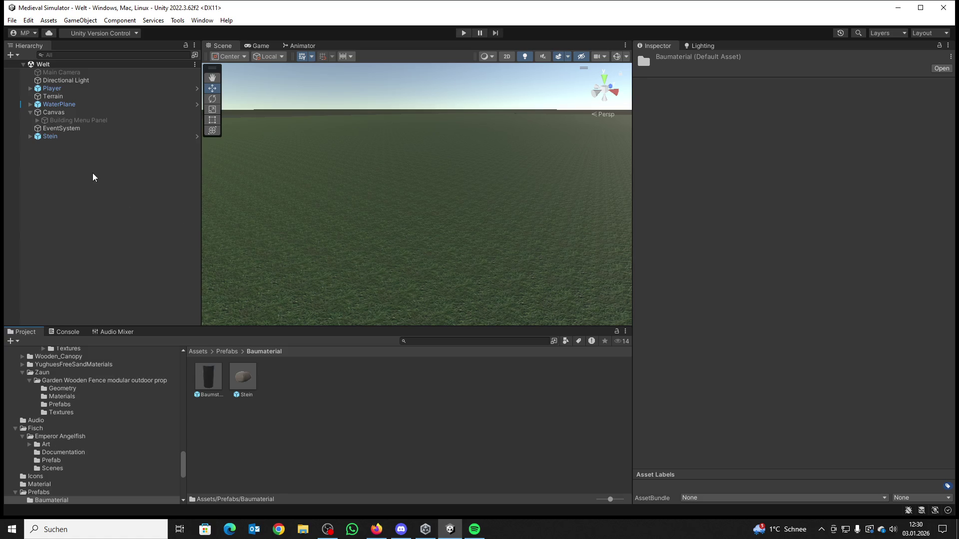
left_click(49, 141)
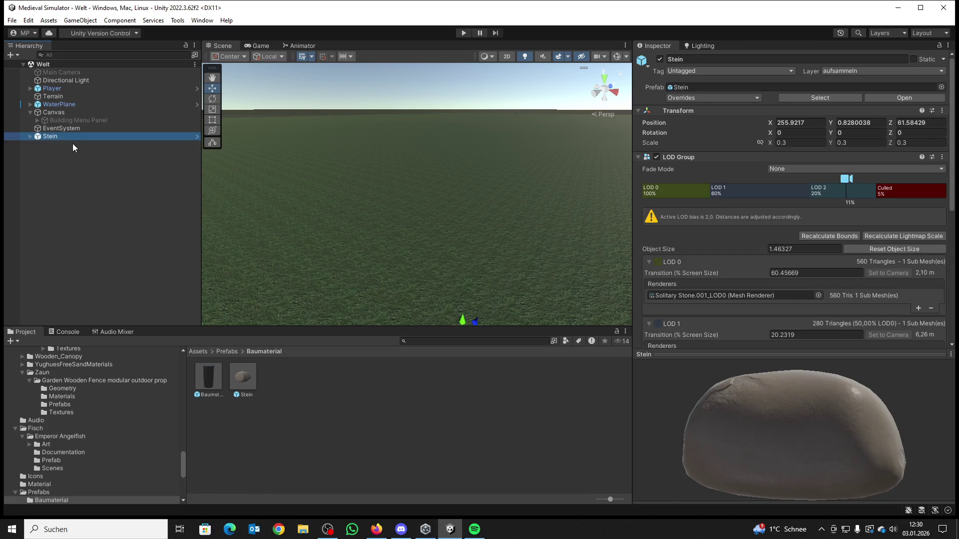
Step: Delete the Stein object and add a new 3D cube named Brett
key("Delete")
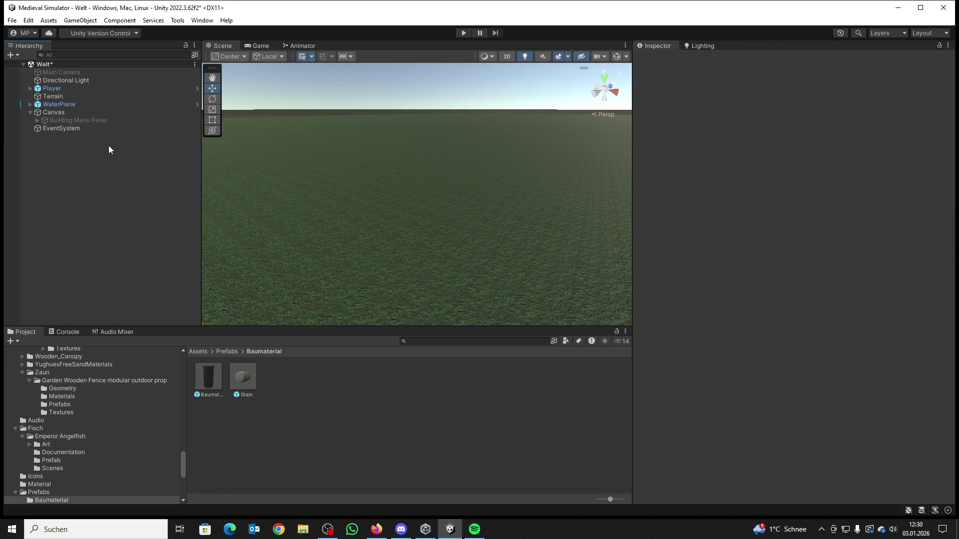
right_click(79, 153)
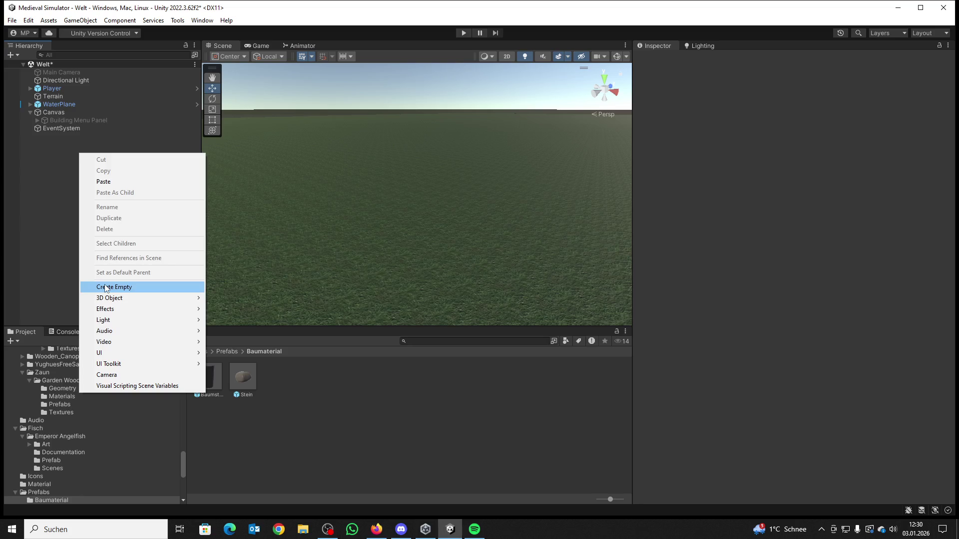
mouse_move(110, 298)
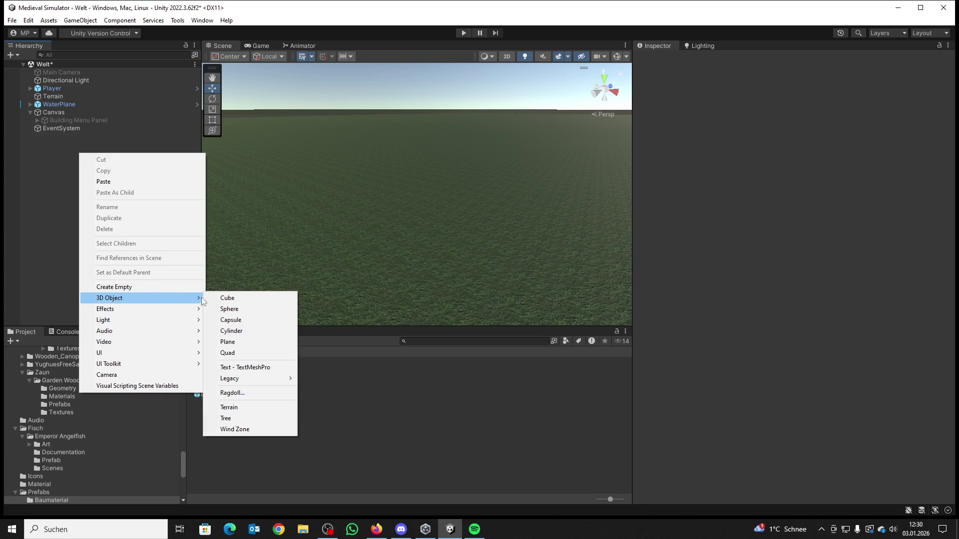
left_click(235, 301)
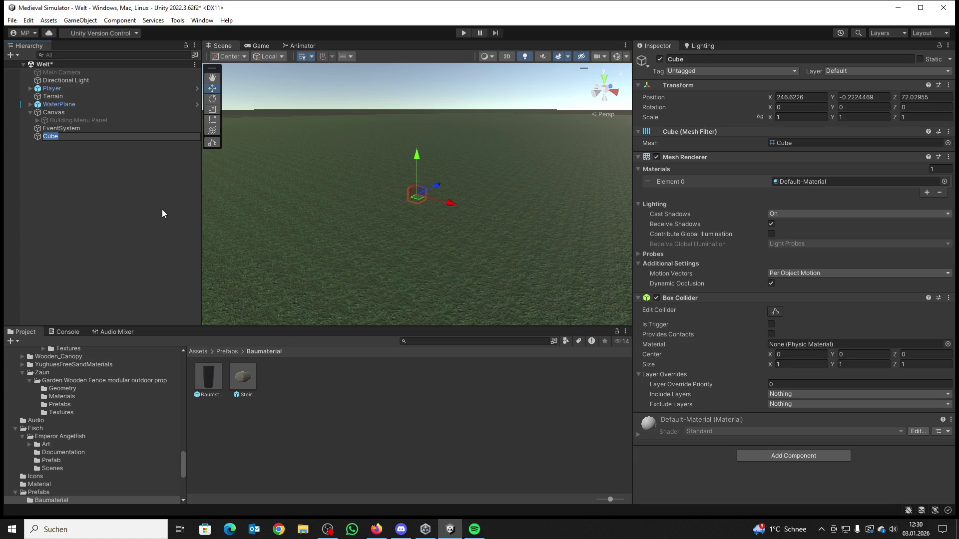
type("Brett")
key("Return")
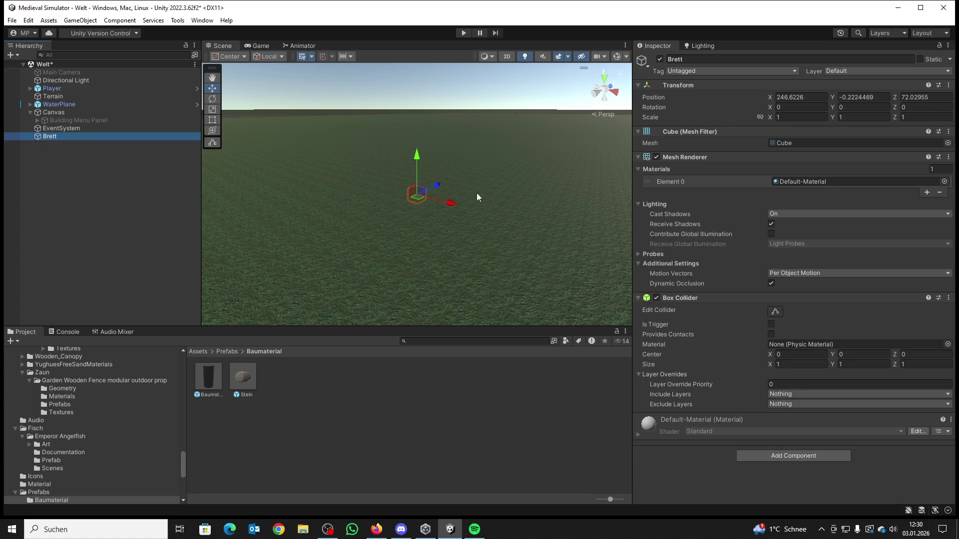
Step: Move Brett above the ground to about 252.69, 2.9, 61.09
left_click_drag(438, 185, 370, 239)
left_click_drag(335, 200, 322, 145)
mouse_move(345, 189)
left_mouse_down()
mouse_move(407, 263)
mouse_move(408, 250)
left_mouse_up()
mouse_move(496, 166)
left_mouse_down()
mouse_move(428, 211)
mouse_move(536, 219)
mouse_move(547, 193)
left_mouse_up()
Step: Set Brett's Mesh Renderer Cast Shadows to Off
left_click(764, 214)
left_click(782, 223)
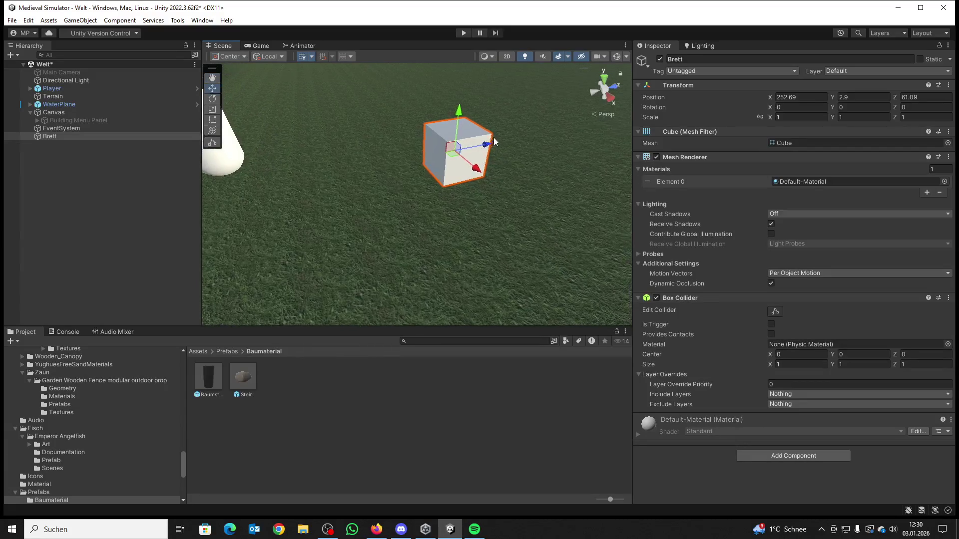
mouse_move(430, 158)
left_mouse_down()
mouse_move(466, 172)
mouse_move(504, 122)
left_mouse_up()
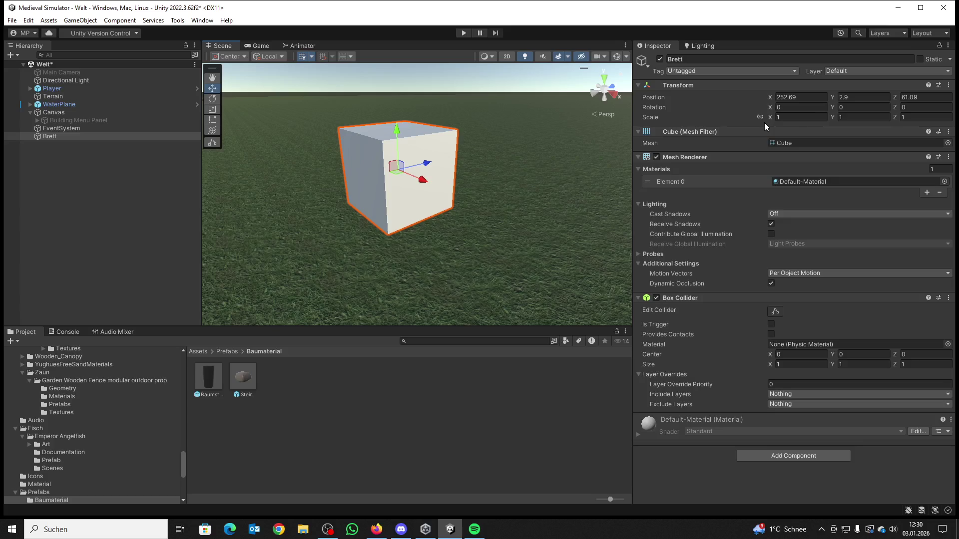
Step: Set Brett's Transform scale to X 0.5, Y 0.1, Z 1 to make a thin board
key("Tab")
type("2")
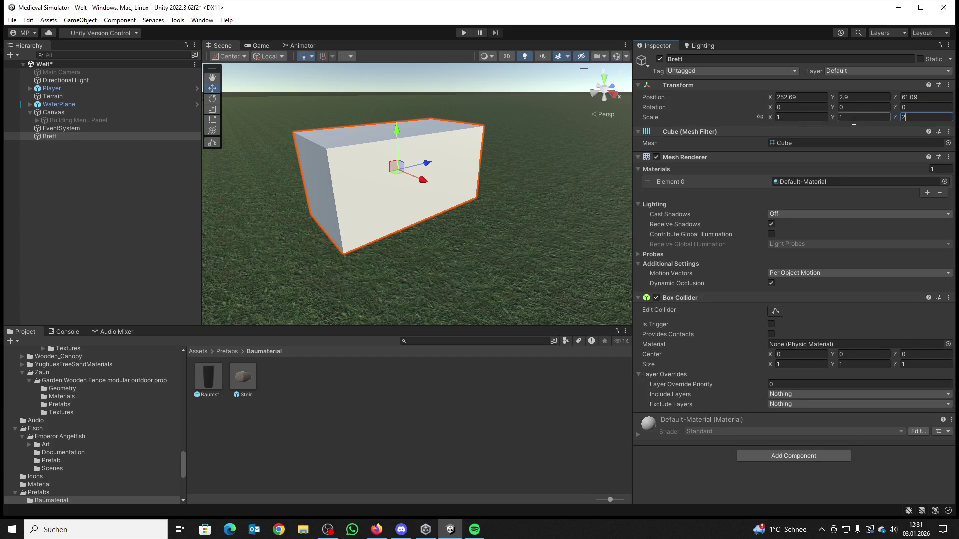
left_click(844, 116)
type("0.2")
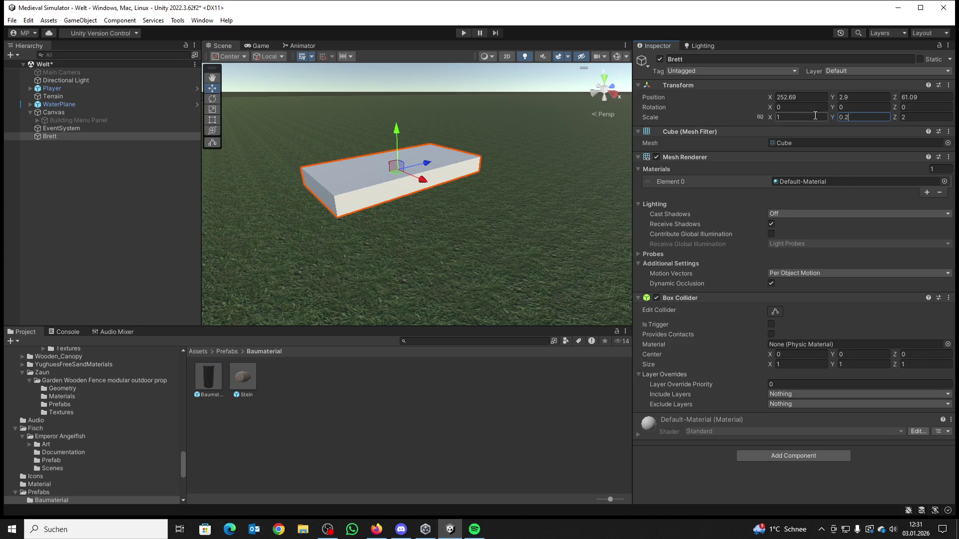
key("BackSpace")
type("1")
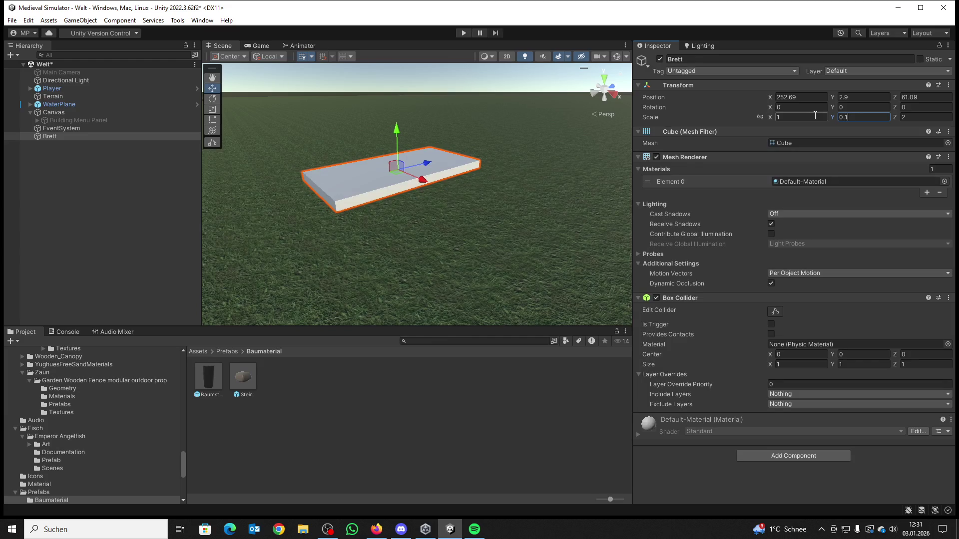
left_click(906, 118)
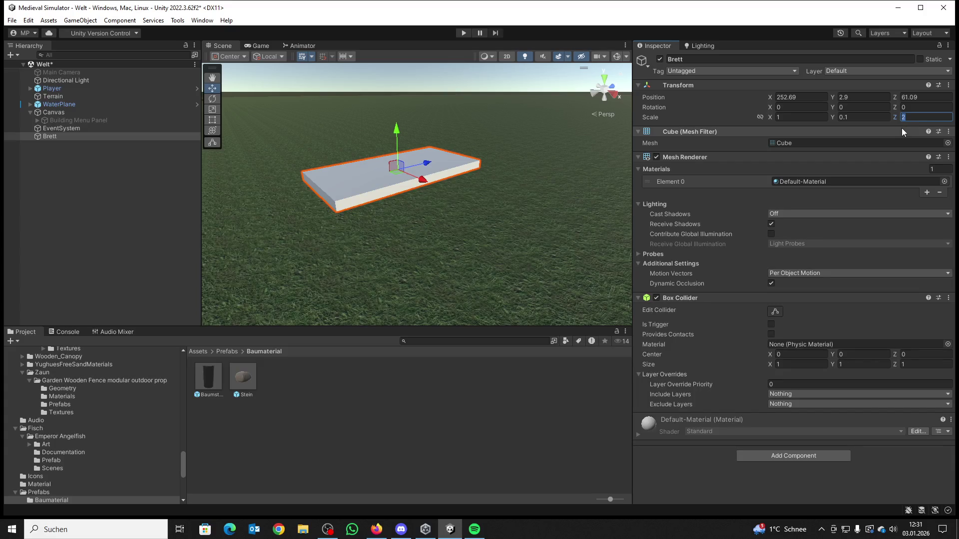
type("1")
left_click(790, 107)
left_click(794, 119)
type("0")
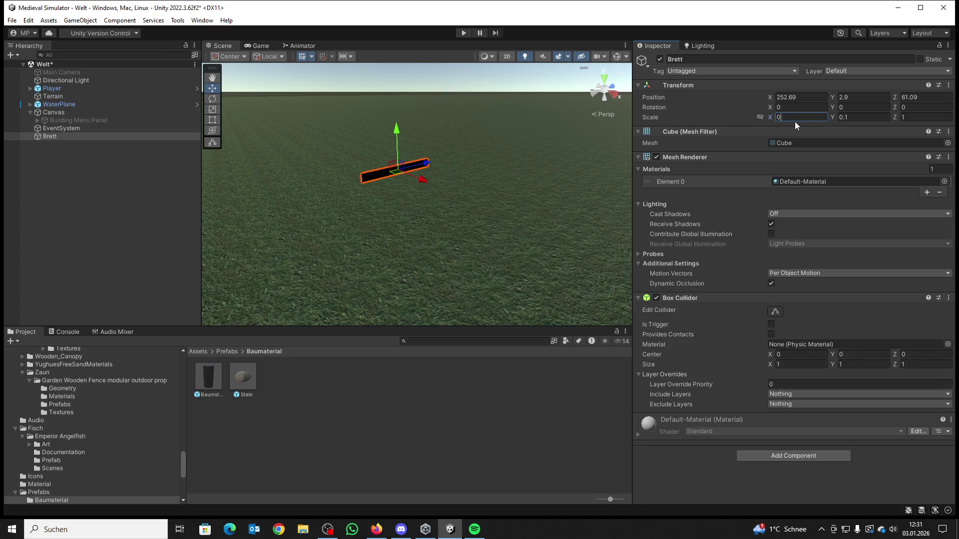
type(".5")
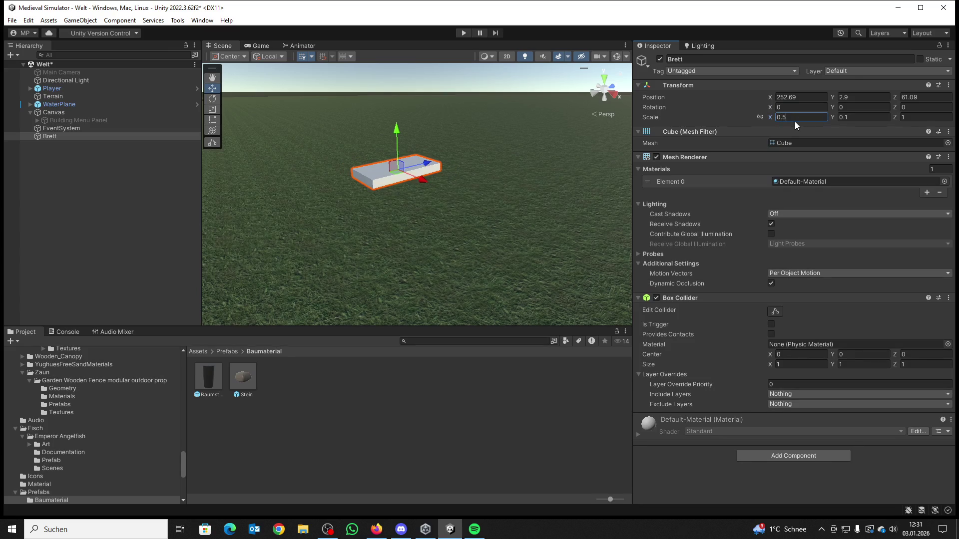
right_click(562, 160)
key("w")
key("w")
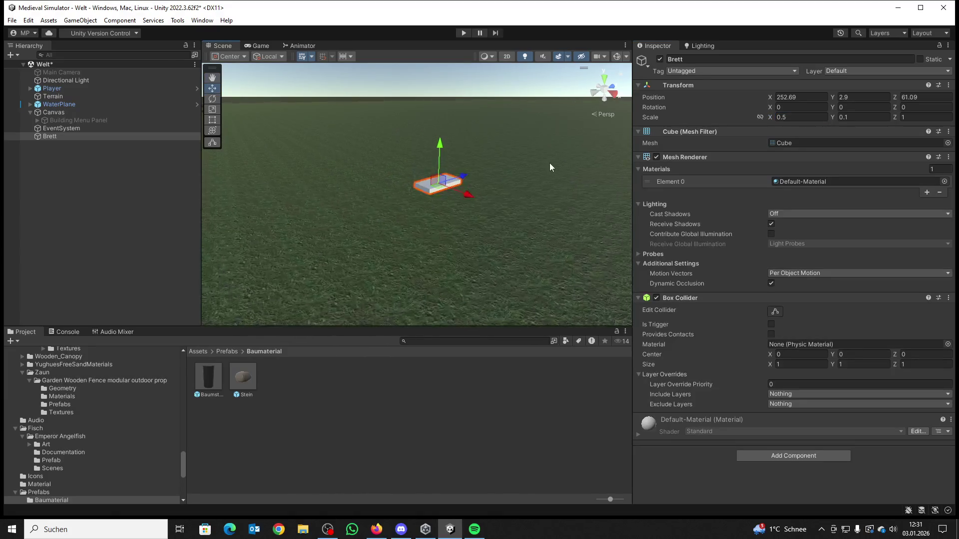
key("s")
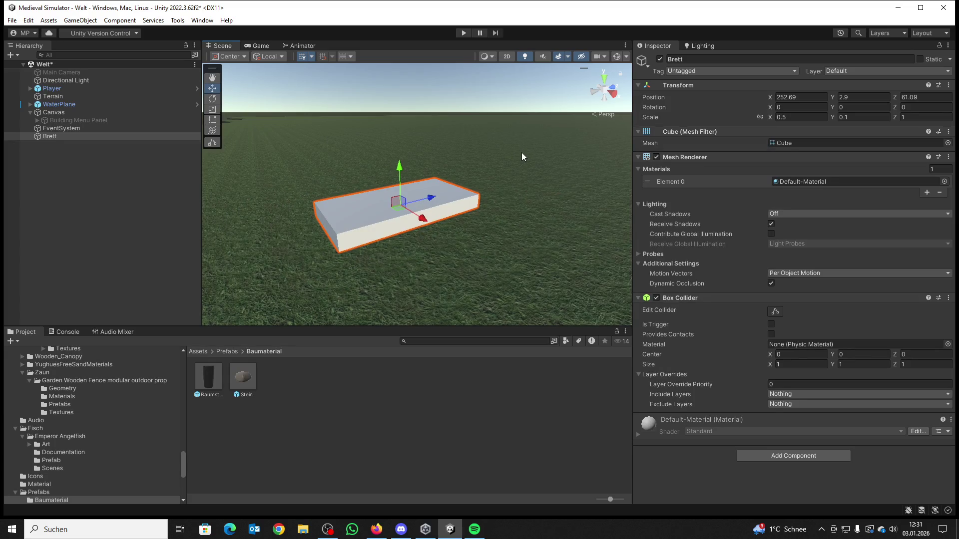
Step: Assign the WoodLog material to Brett's Mesh Renderer Element 0 and frame the plank
left_click(205, 381)
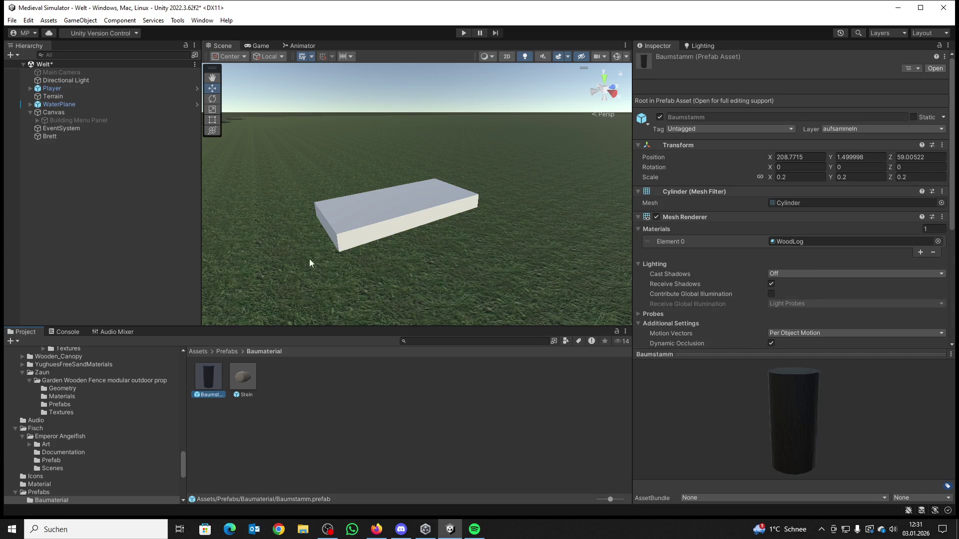
left_click(382, 217)
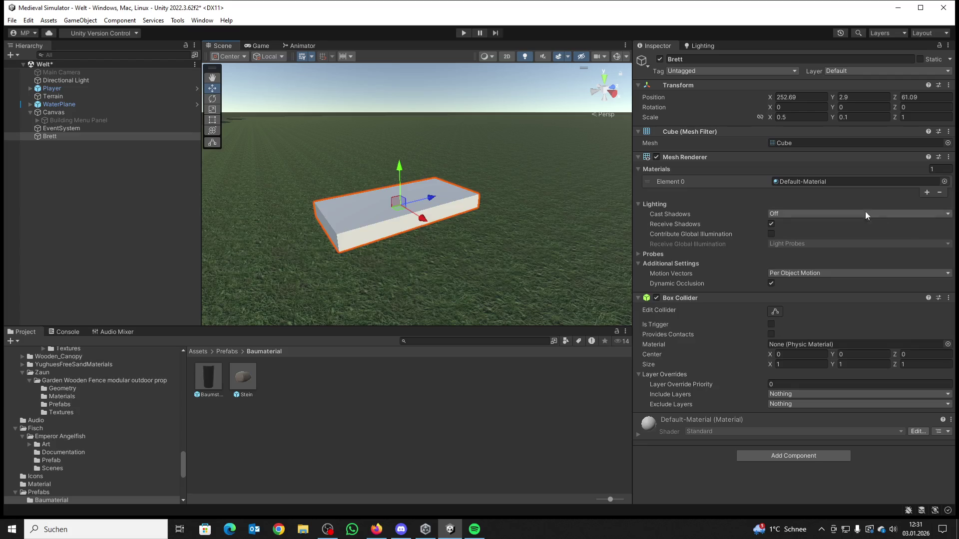
left_click(943, 181)
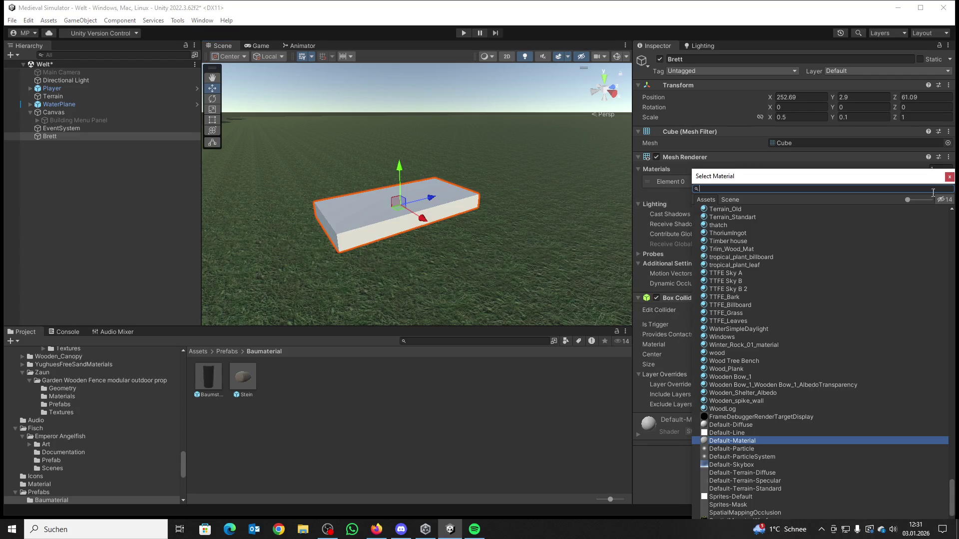
double_click(725, 408)
mouse_move(489, 270)
left_mouse_down()
mouse_move(376, 216)
mouse_move(336, 220)
left_mouse_up()
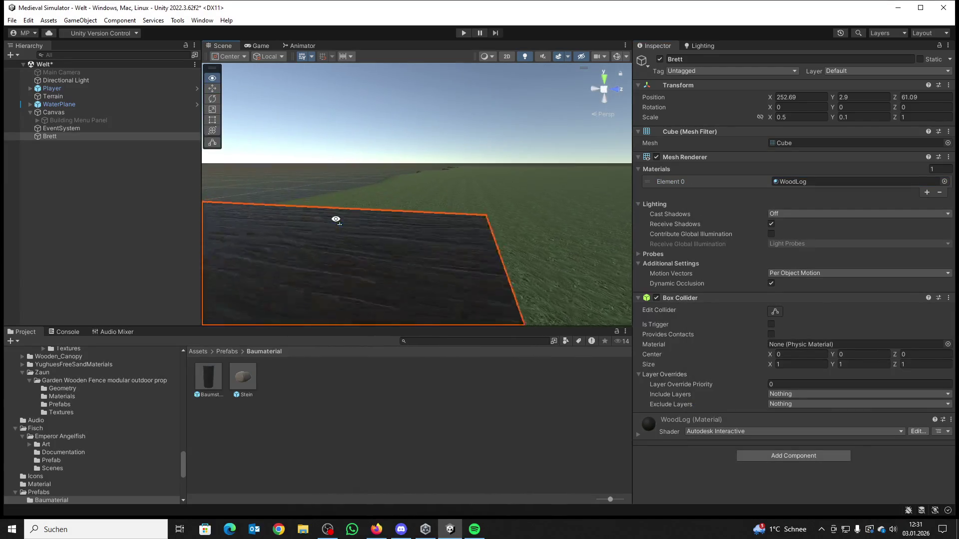
key("f")
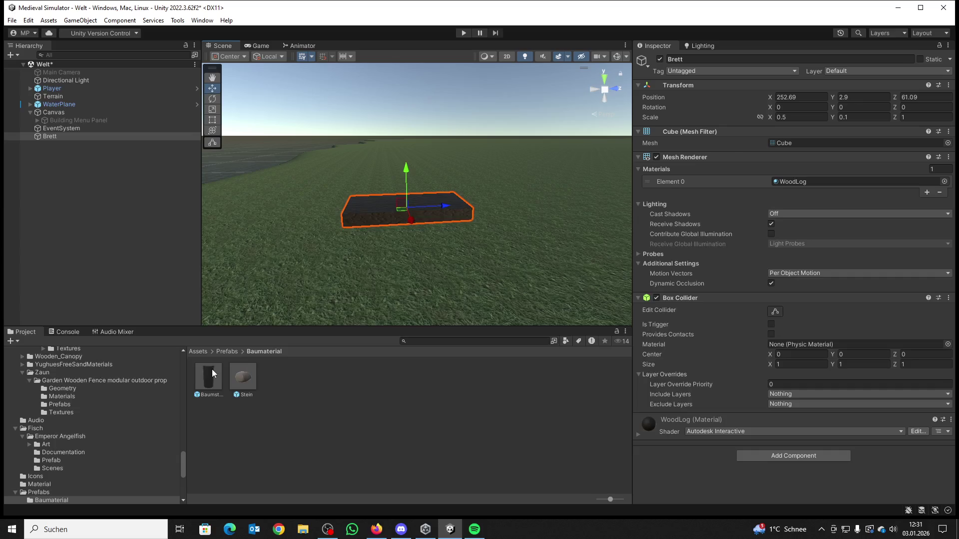
mouse_move(388, 218)
left_mouse_down()
mouse_move(413, 229)
mouse_move(510, 220)
mouse_move(470, 244)
mouse_move(528, 256)
mouse_move(501, 248)
mouse_move(418, 270)
left_mouse_up()
key("f")
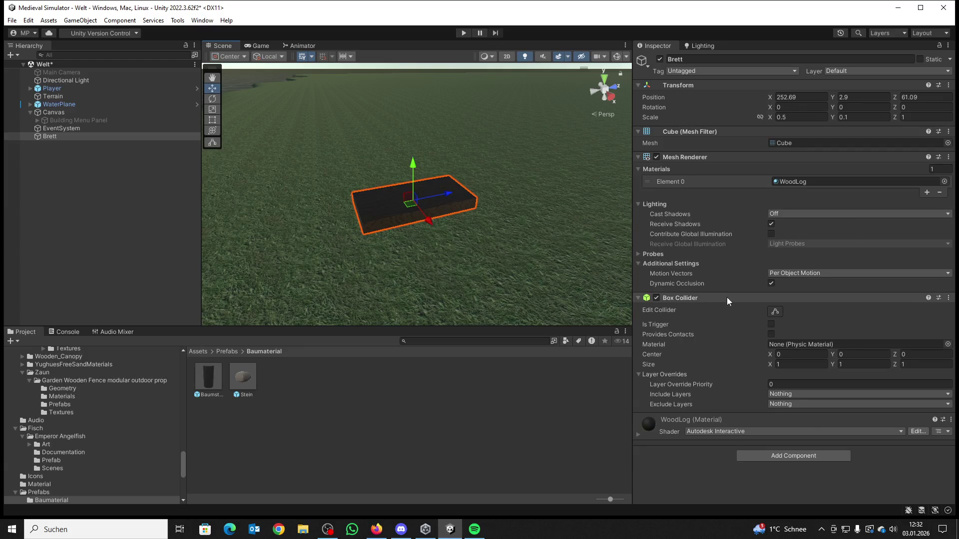
Step: Add a Rigidbody to Brett and put it on the aufsammeln layer
left_click(794, 457)
type("ri")
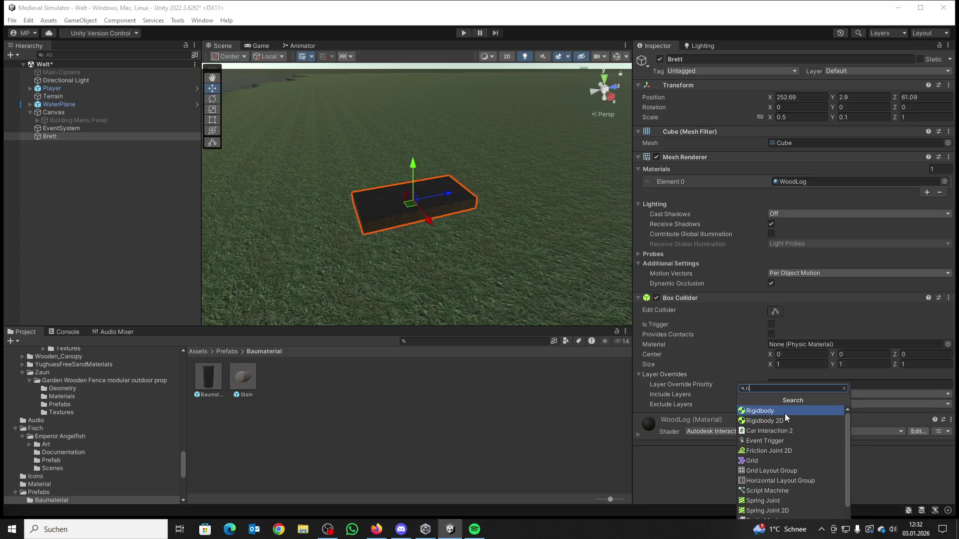
left_click(784, 412)
left_click(882, 72)
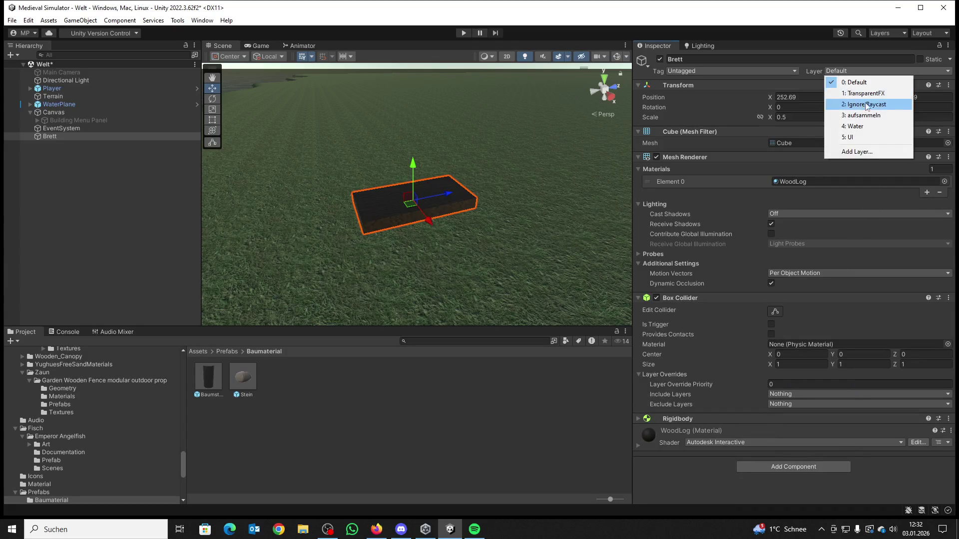
left_click(871, 116)
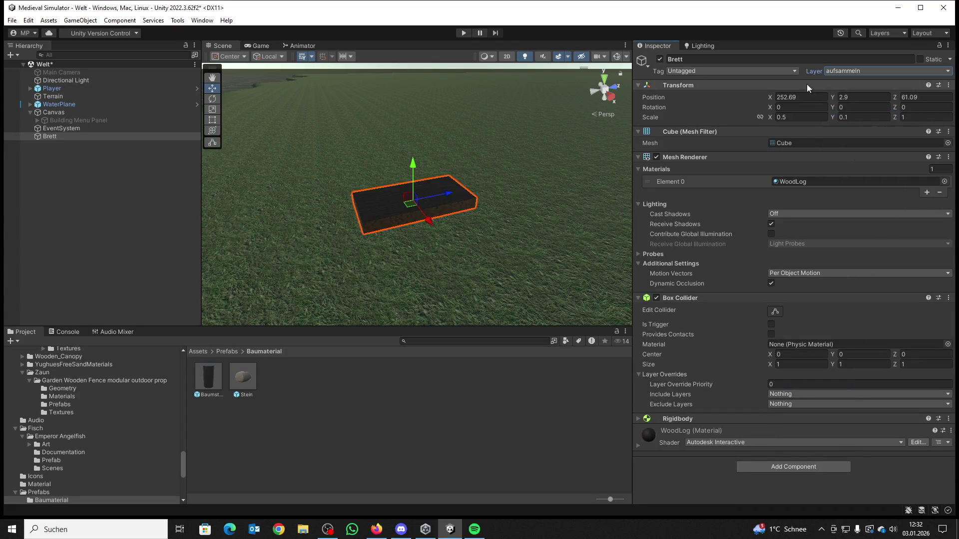
Step: Play-test picking up and dropping the board twice, then stop play mode
left_click(460, 33)
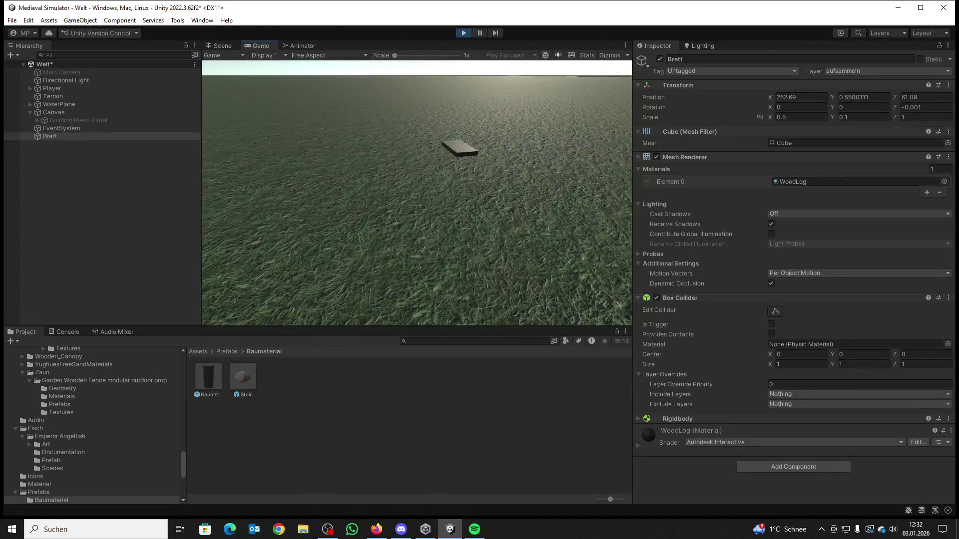
key("w")
key("e")
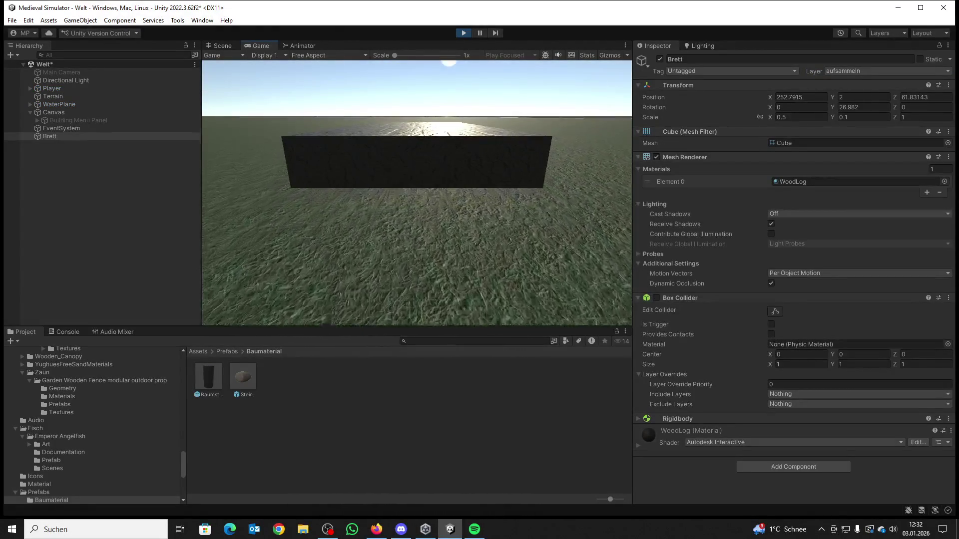
key("e")
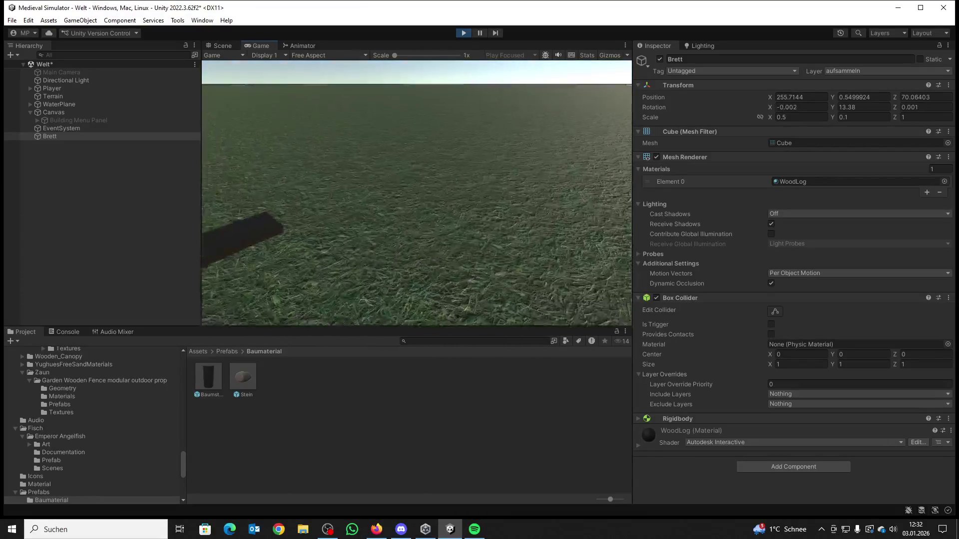
key("e")
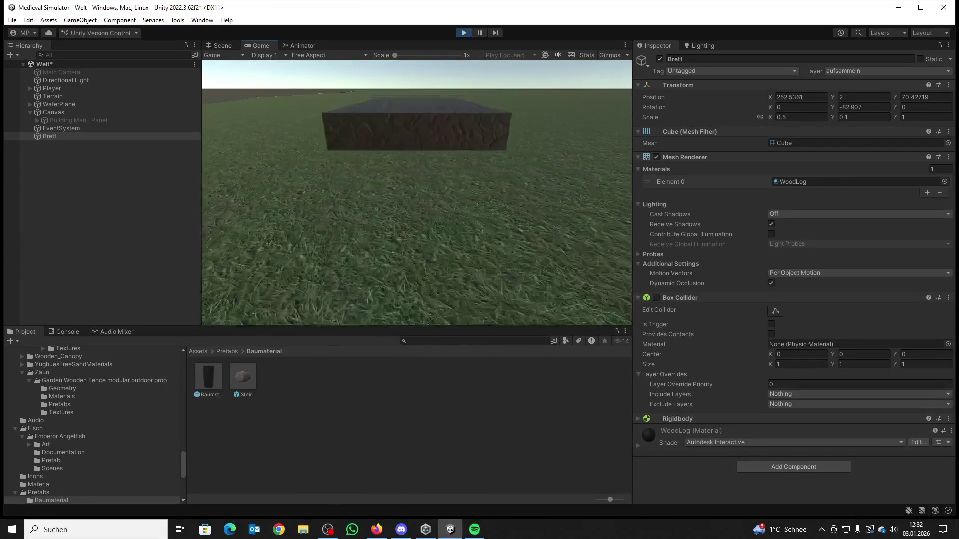
key("e")
key("super")
left_click(464, 35)
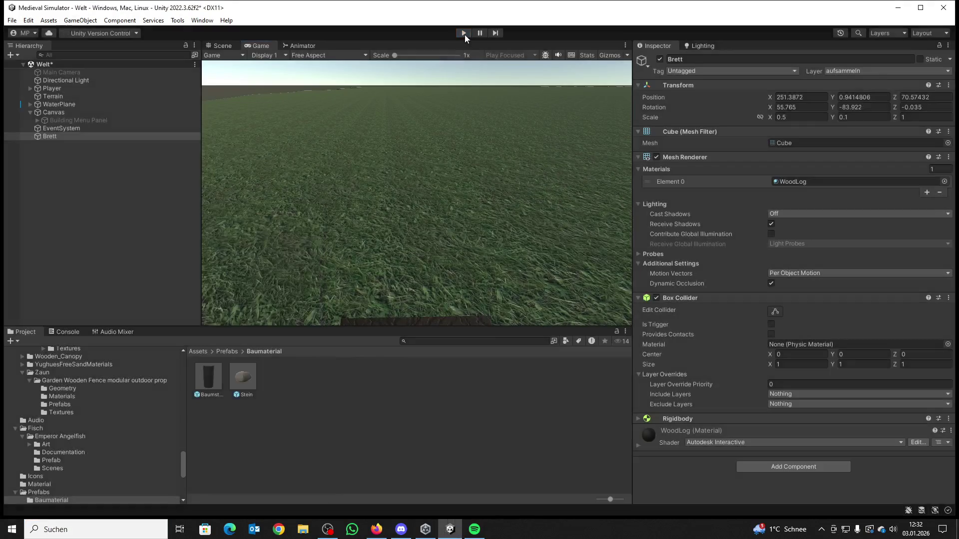
Step: Set Brett's Y rotation to 90
left_click(924, 108)
left_click(863, 107)
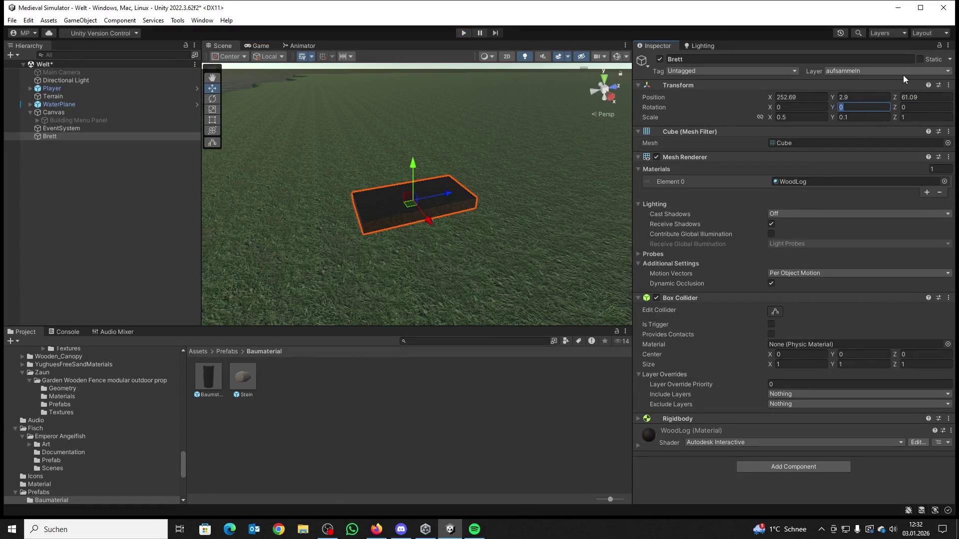
type("90")
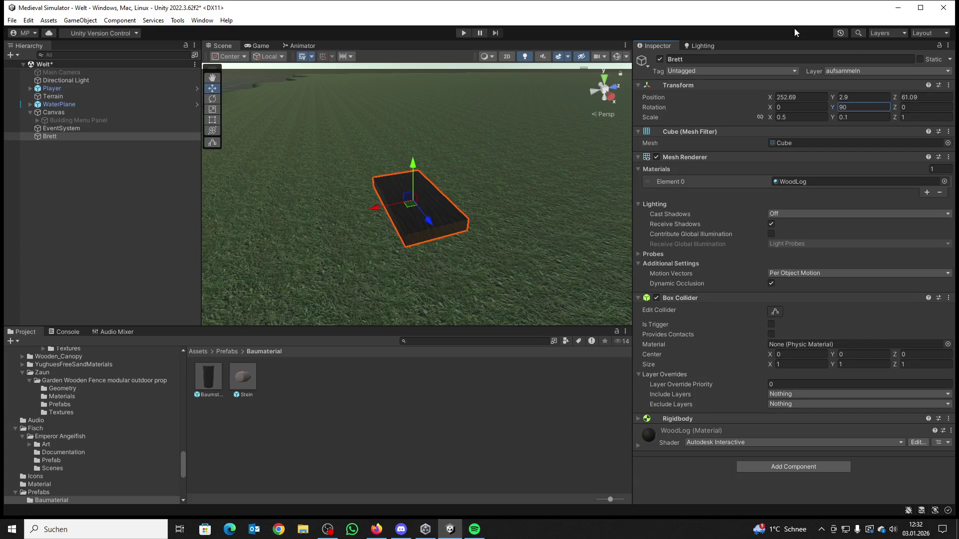
Step: Play-test picking up, carrying and dropping the rotated plank onto the grass
left_click(463, 33)
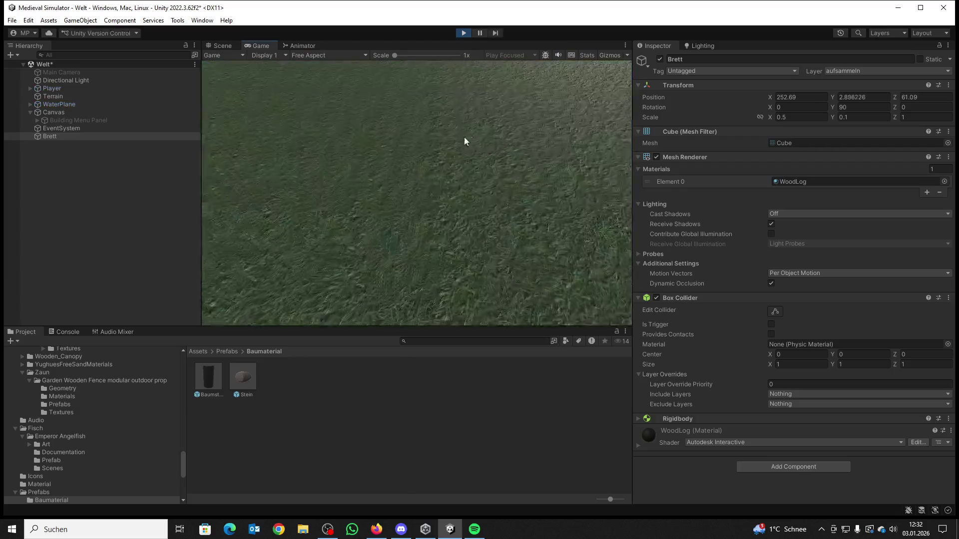
key("e")
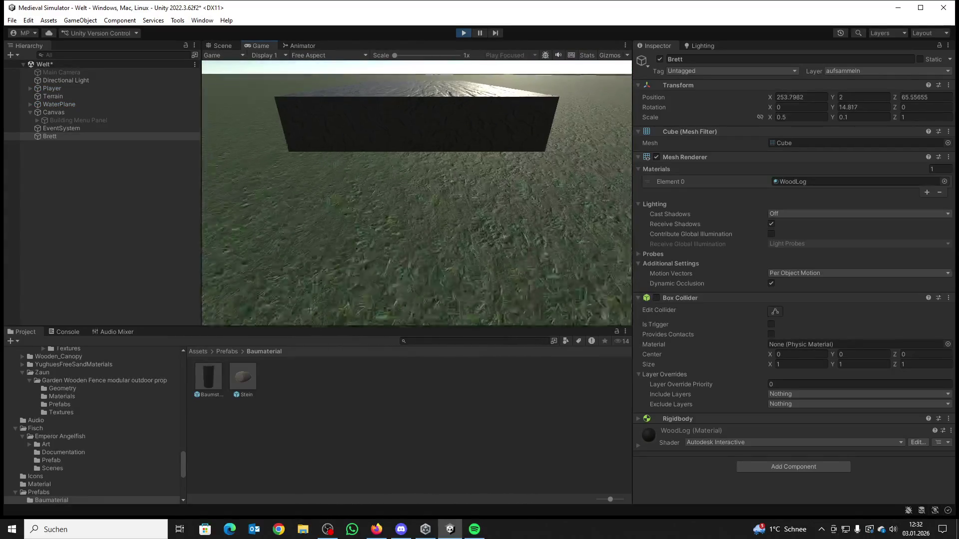
key("e")
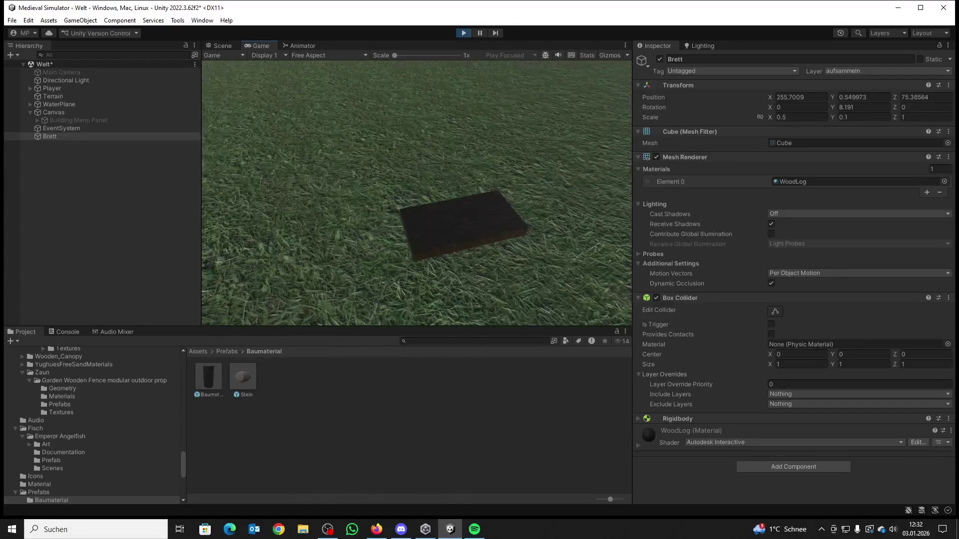
key("e")
key("e")
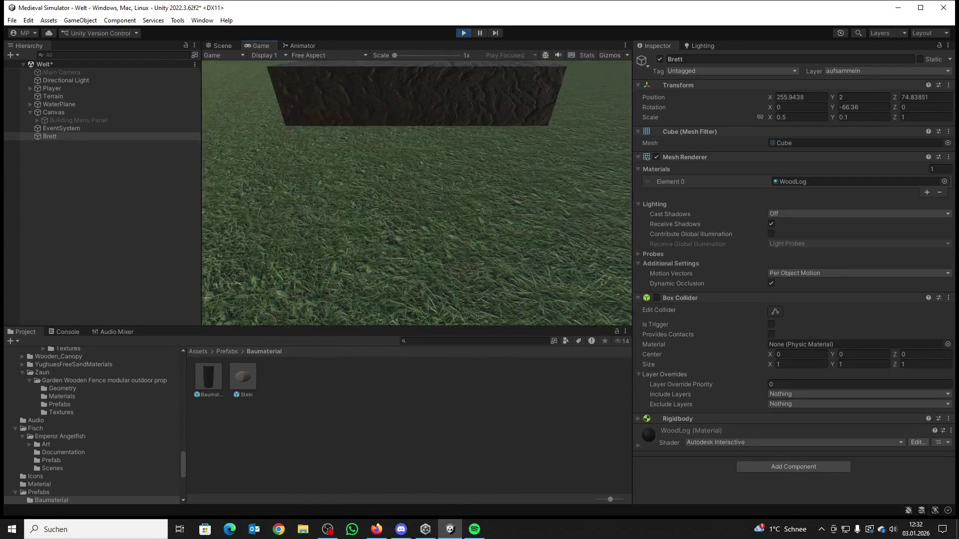
key("w")
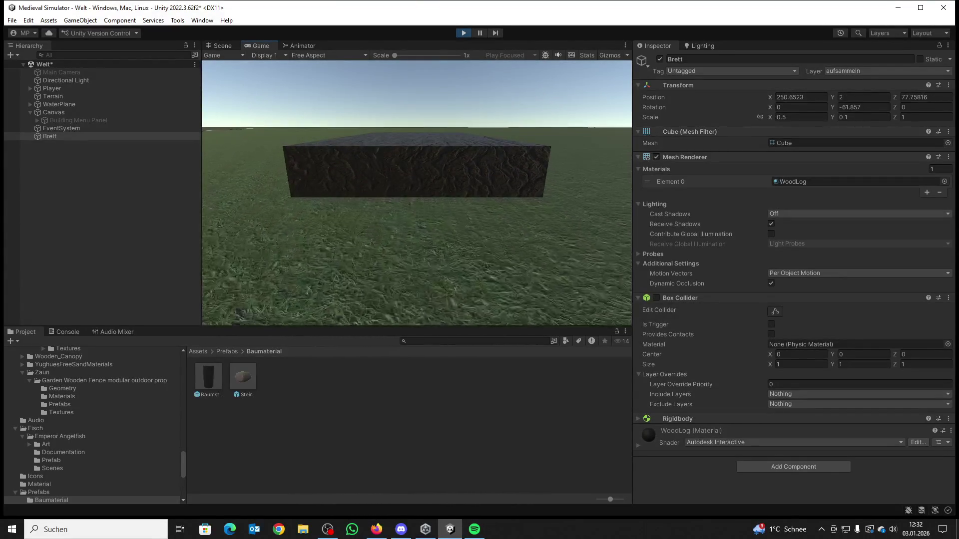
key("w")
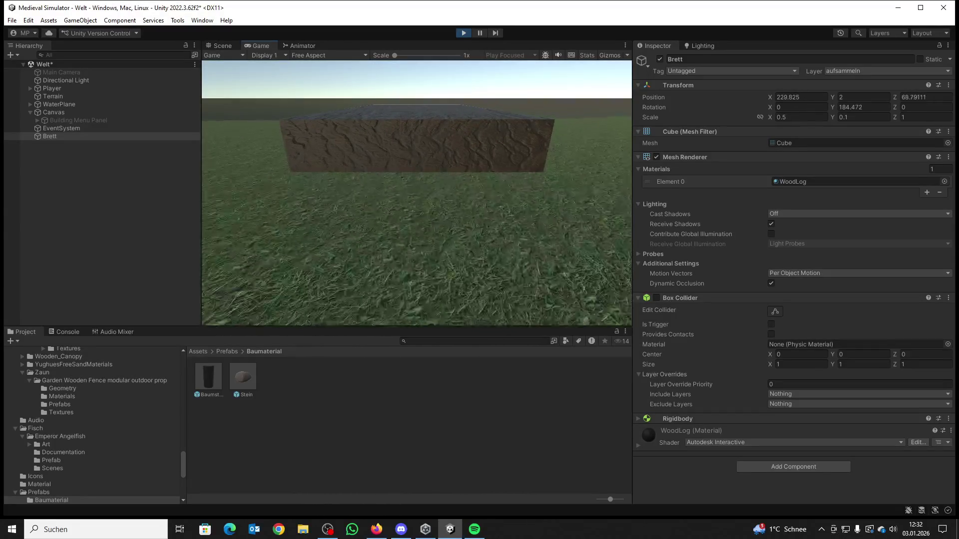
key("e")
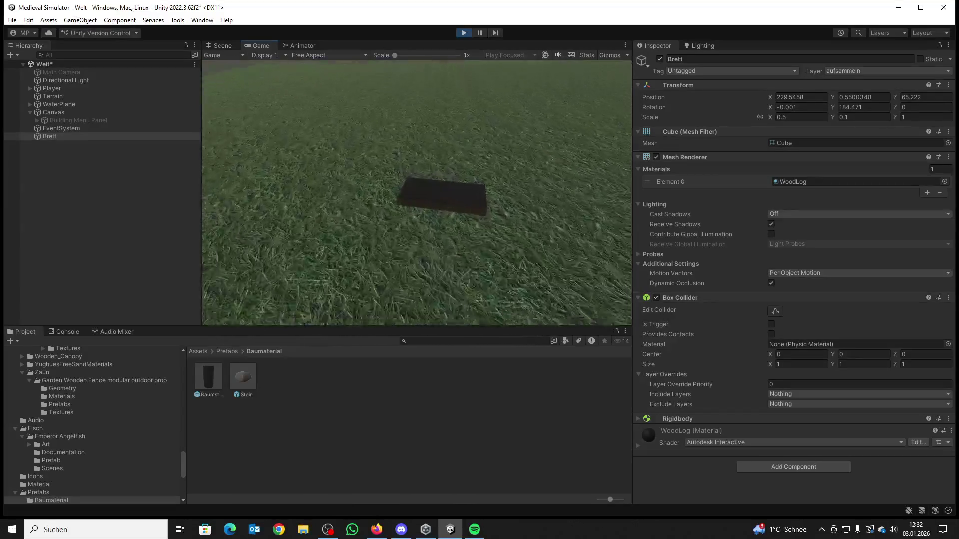
key("w")
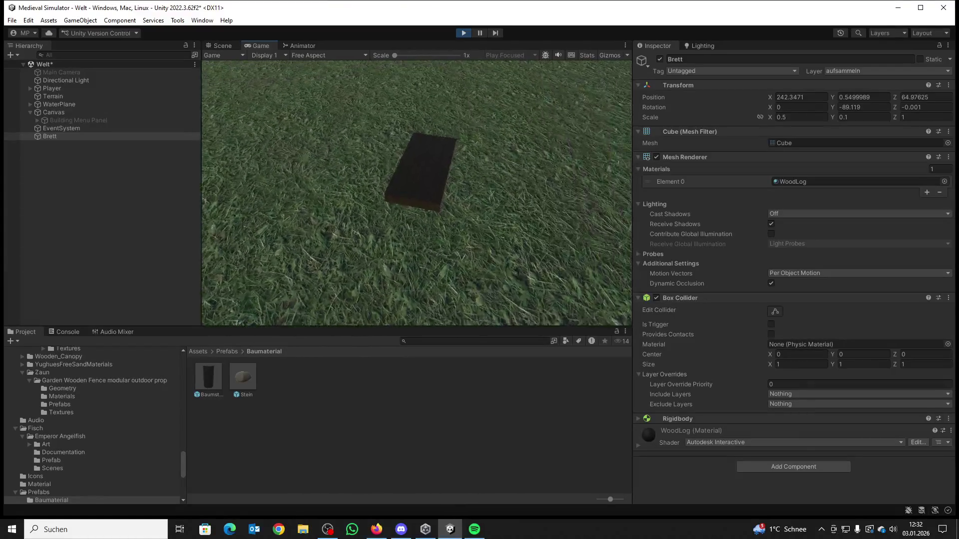
key("super")
left_click(464, 32)
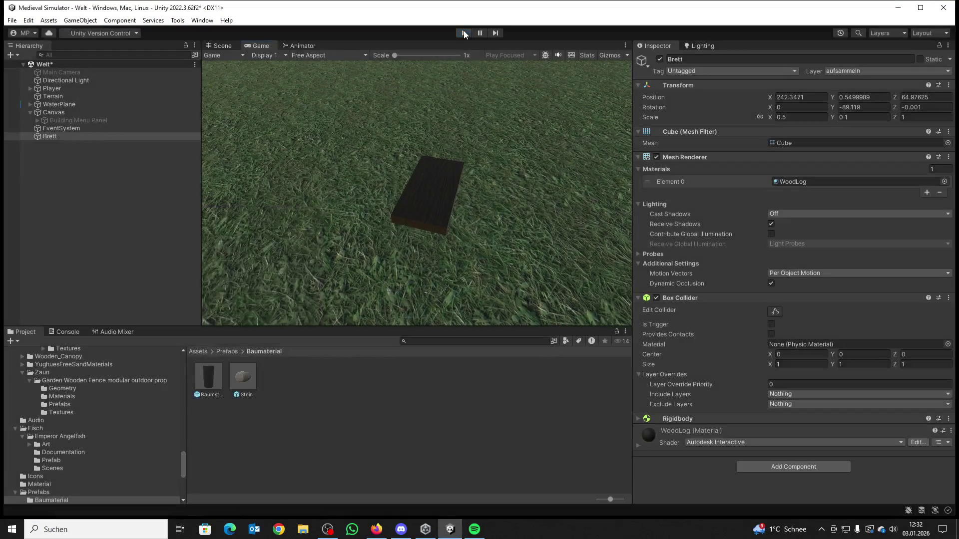
Step: Run a short second play test walking toward the plank, then stop play mode
left_click_drag(454, 165, 477, 48)
left_click(465, 33)
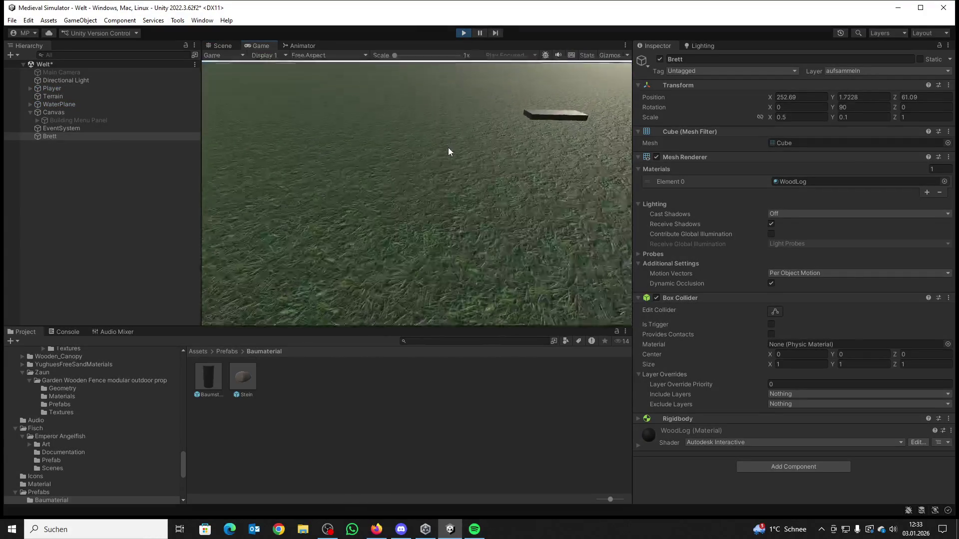
key("w")
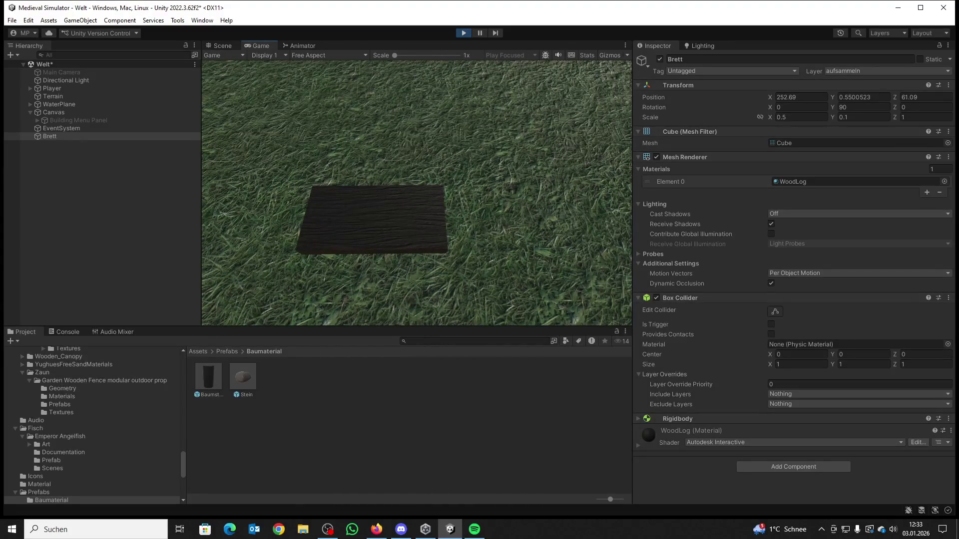
key("super")
left_click(462, 35)
left_click(462, 33)
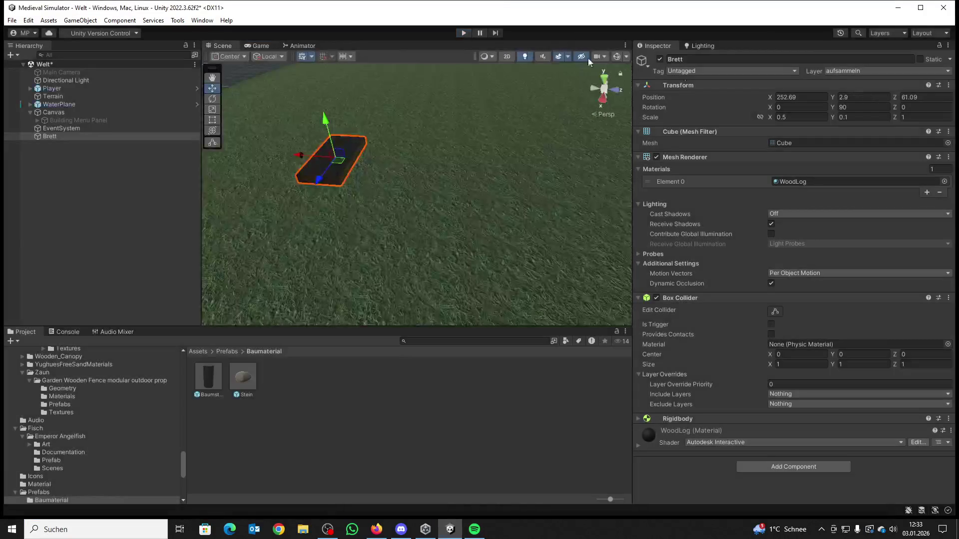
Step: Narrow Brett by setting its X scale to 0.3
left_click(788, 116)
double_click(786, 117)
type("3")
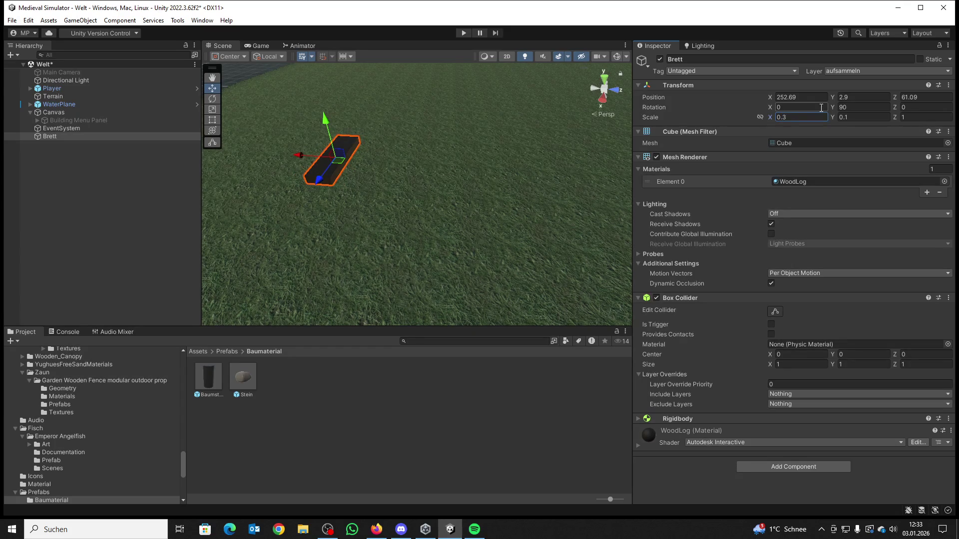
type("f")
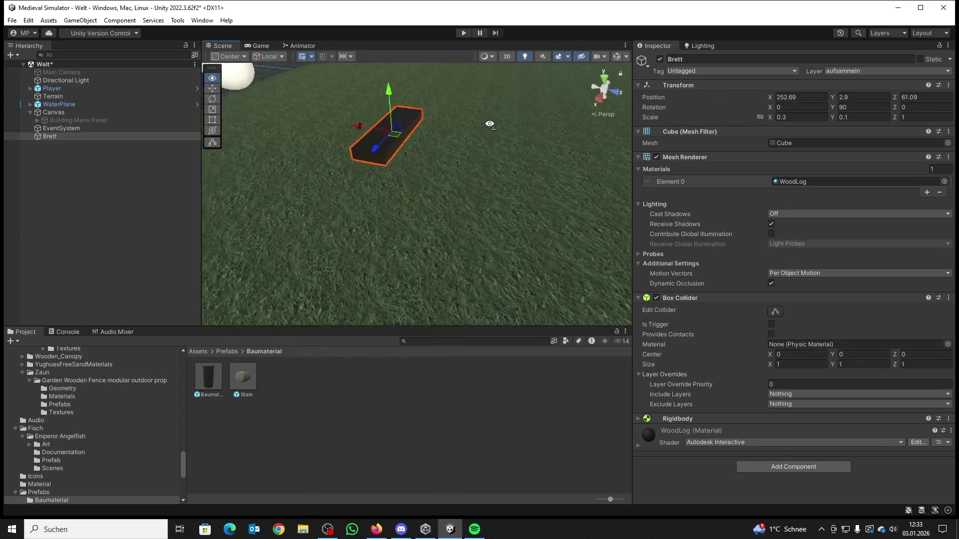
Step: Play-test picking up, carrying and dropping the narrower plank, then stop play mode
left_click(467, 33)
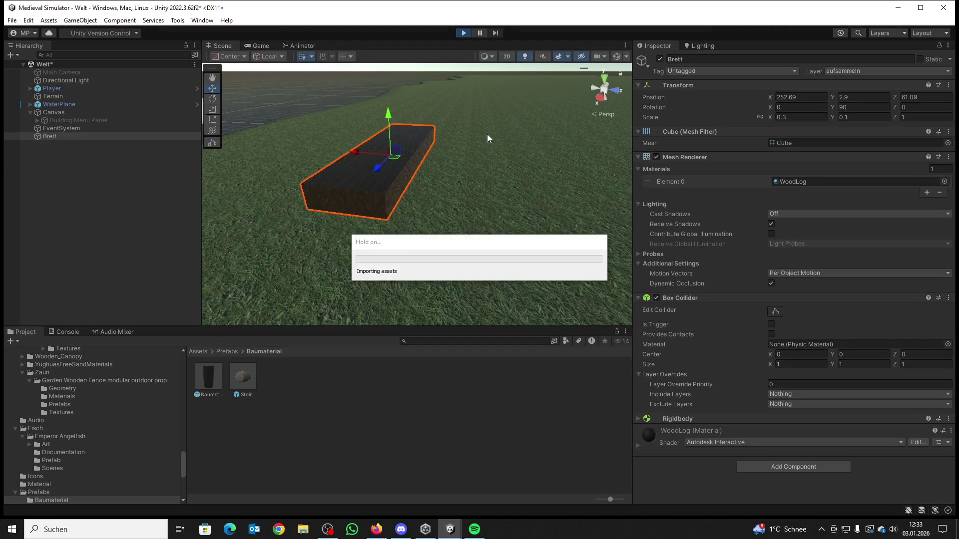
key("w")
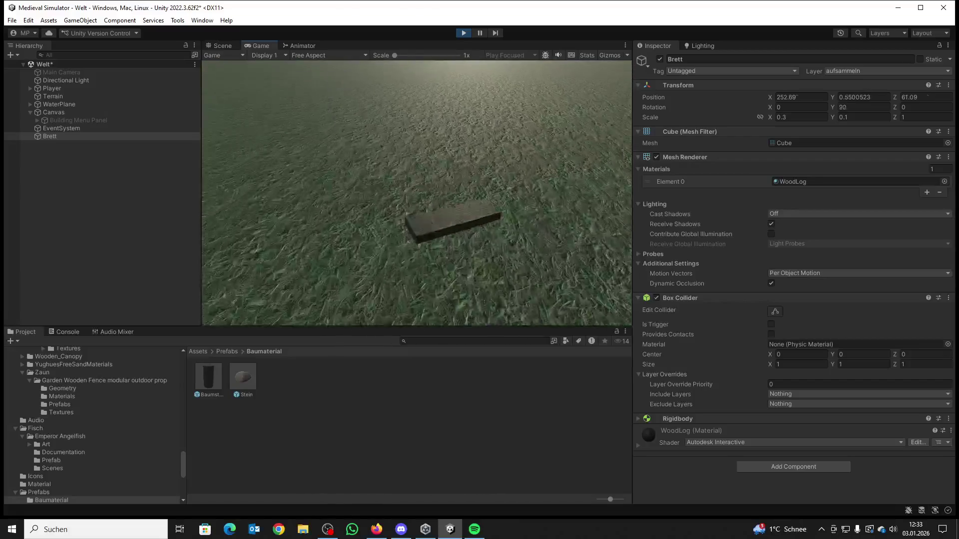
key("e")
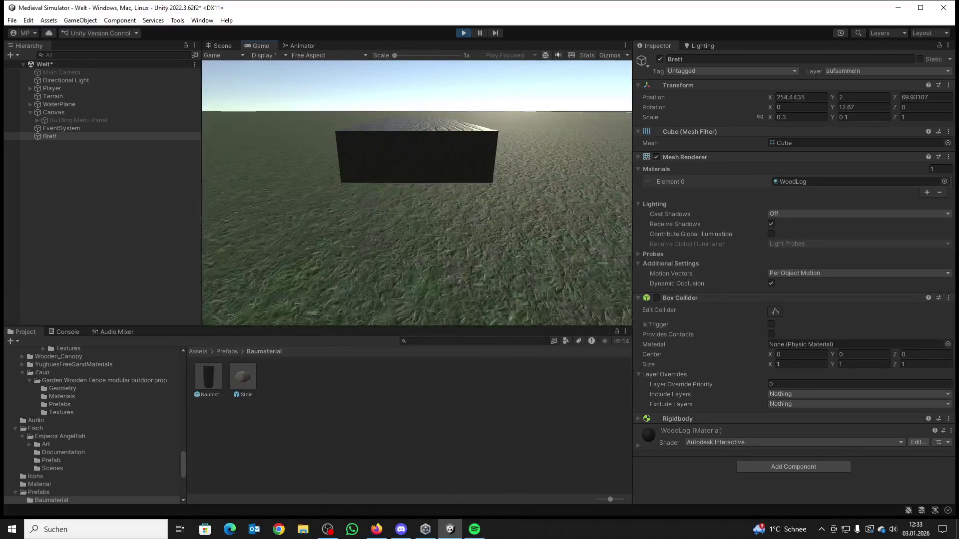
key("e")
mouse_move(417, 193)
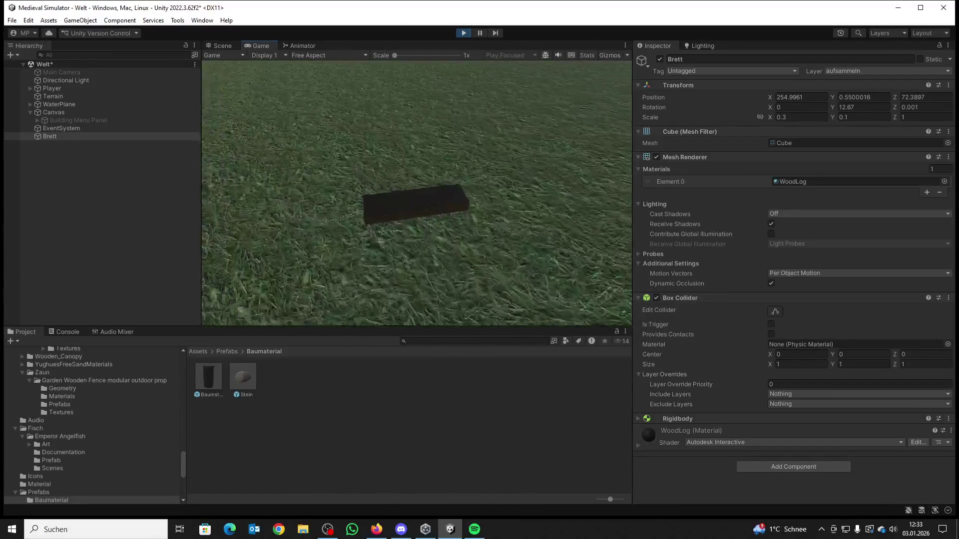
key("e")
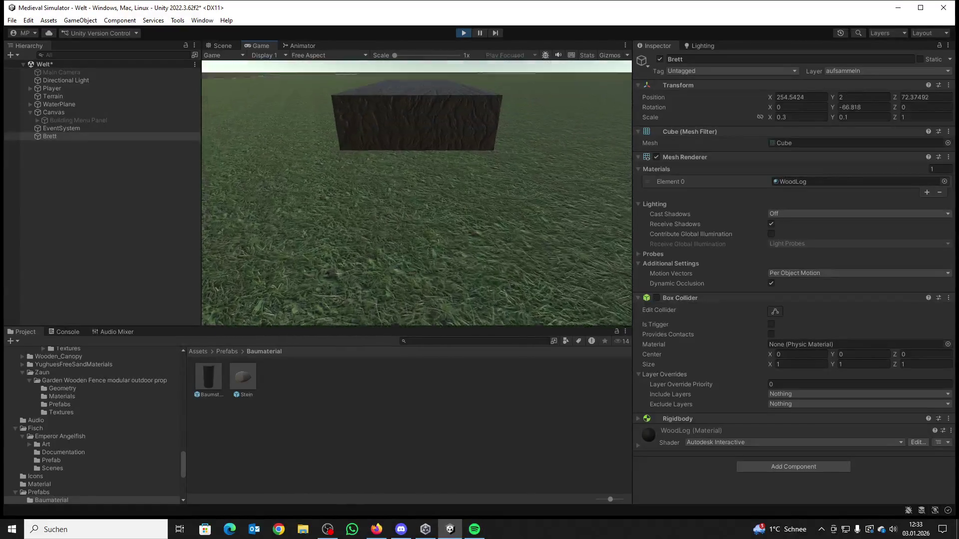
key("w")
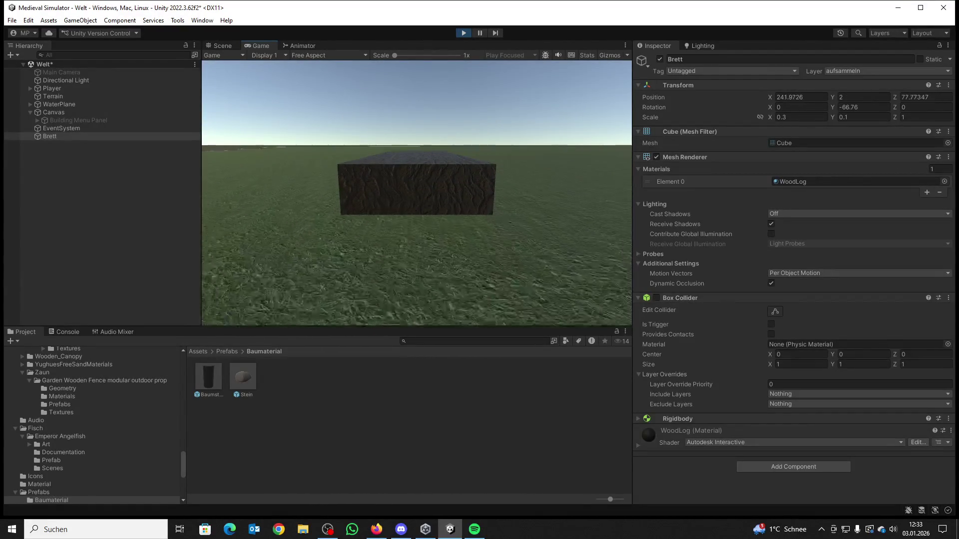
key("e")
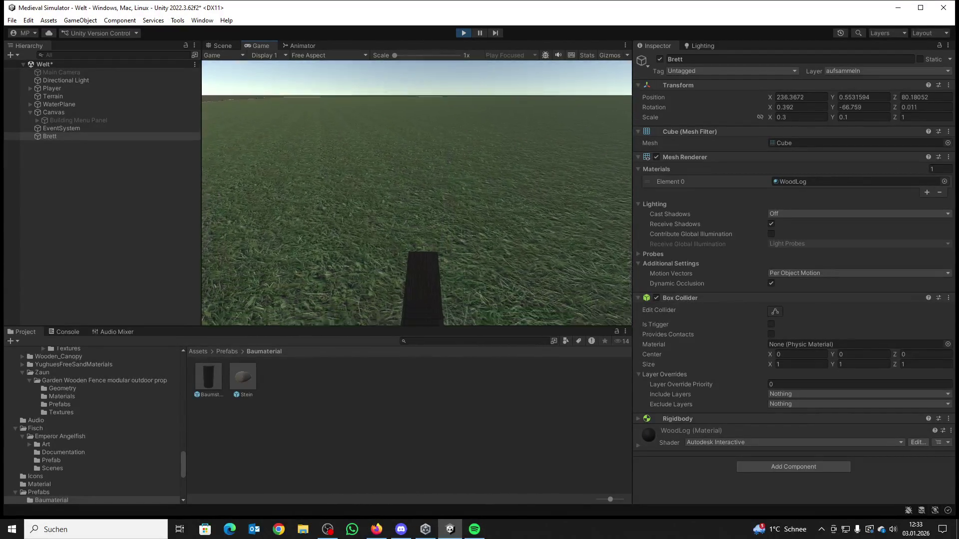
key("w")
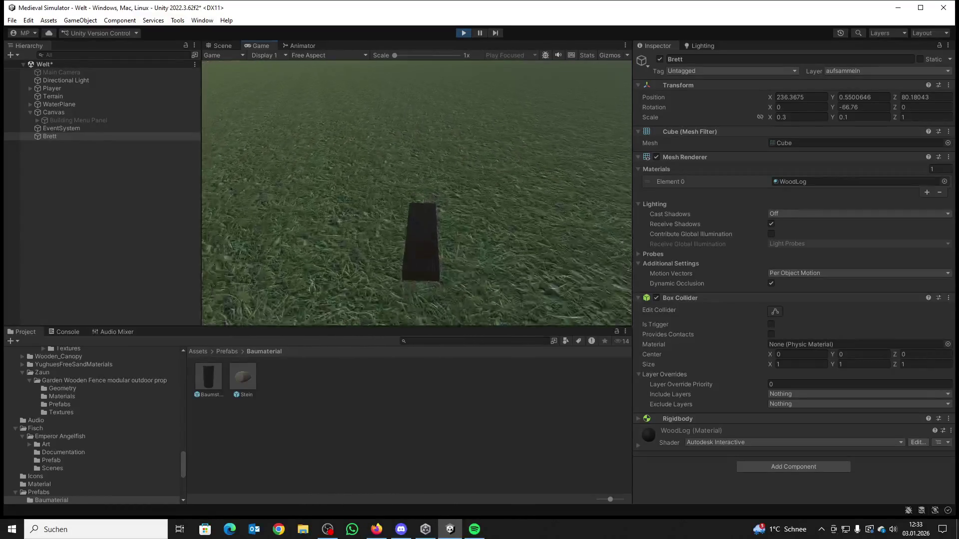
key("super")
left_click(462, 33)
Step: Save Brett as a prefab in Prefabs/Baumaterial and delete it from the Hierarchy
mouse_move(451, 107)
left_mouse_down()
mouse_move(452, 141)
mouse_move(649, 160)
mouse_move(657, 141)
left_mouse_up()
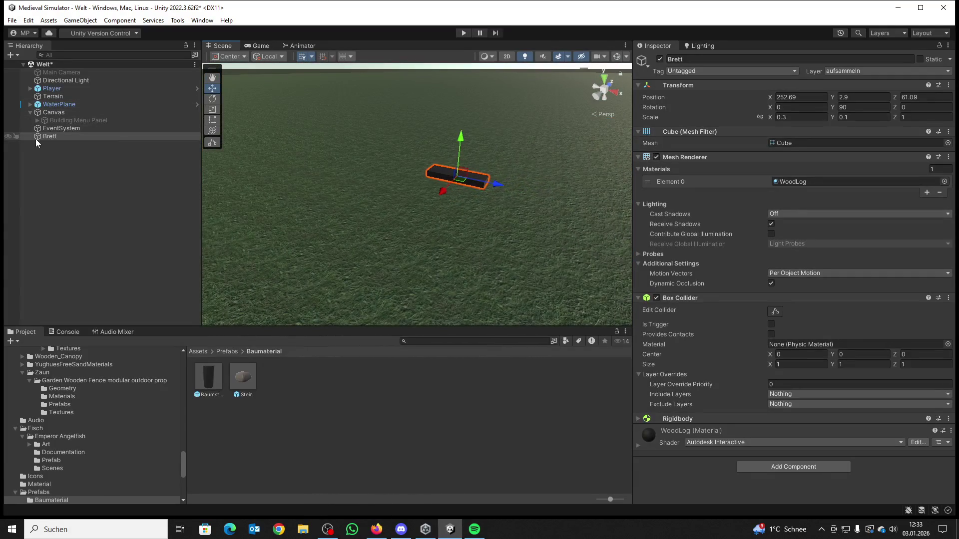
left_click_drag(41, 134, 302, 391)
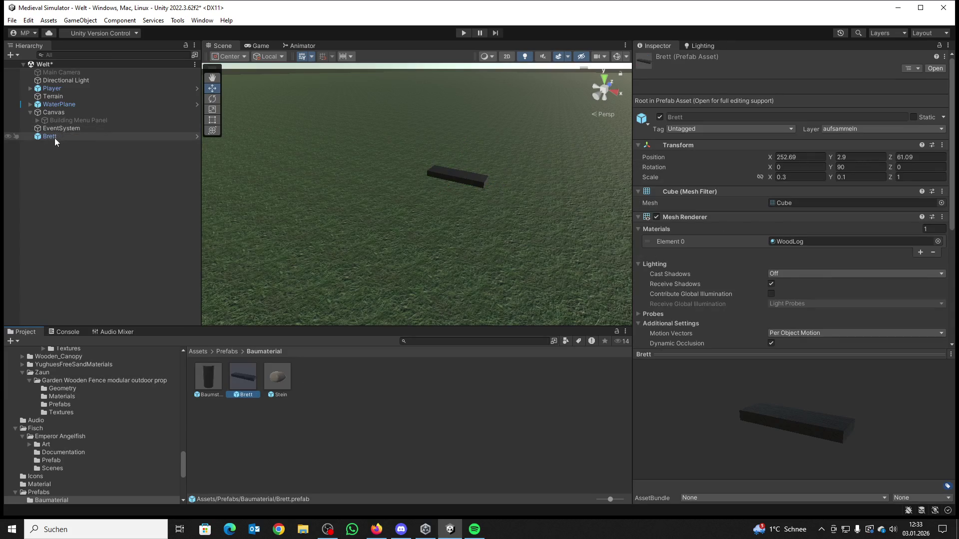
left_click(54, 137)
key("Delete")
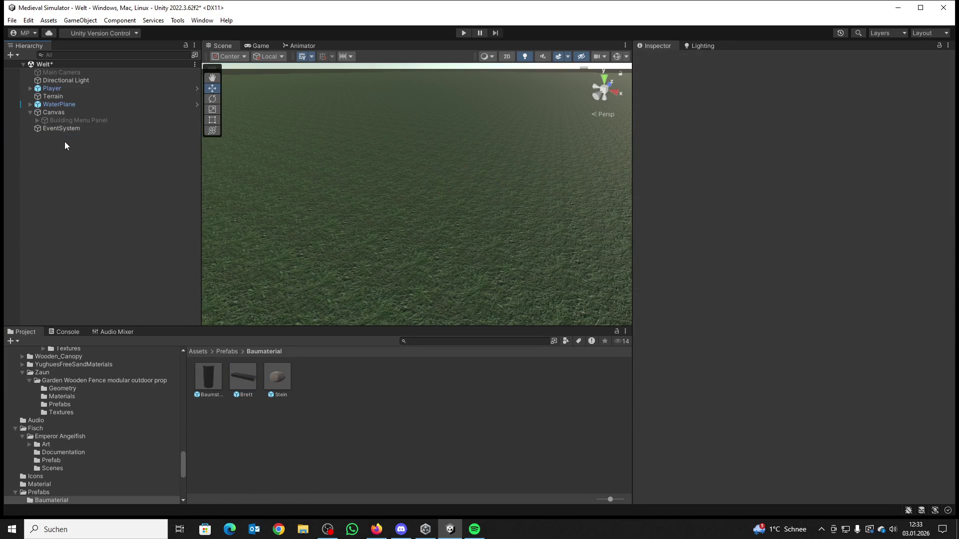
Step: Return the Project window to Assets and save the Welt scene via File > Save
mouse_move(249, 145)
left_mouse_down()
mouse_move(349, 144)
mouse_move(237, 148)
left_mouse_up()
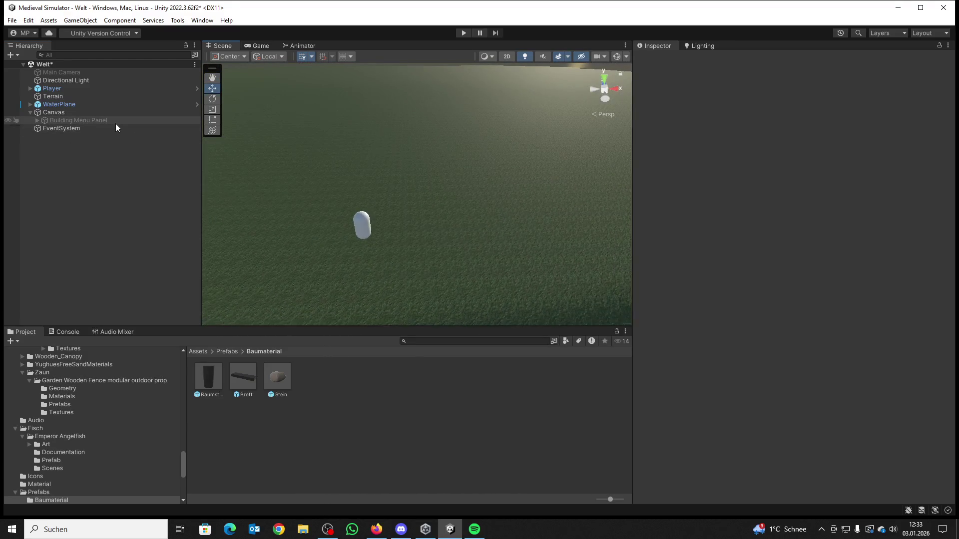
left_click(27, 112)
mouse_move(432, 161)
left_mouse_down()
mouse_move(418, 144)
mouse_move(281, 179)
left_mouse_up()
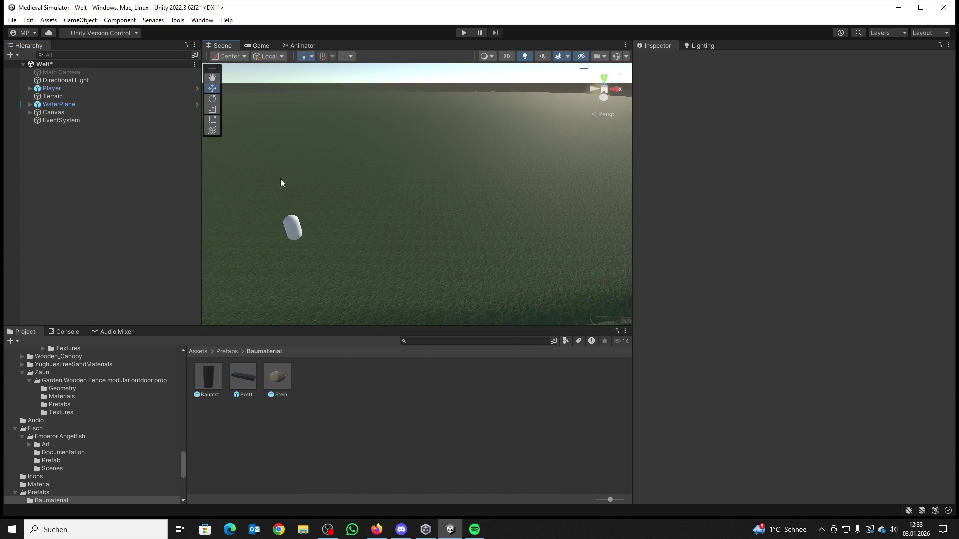
left_click(225, 352)
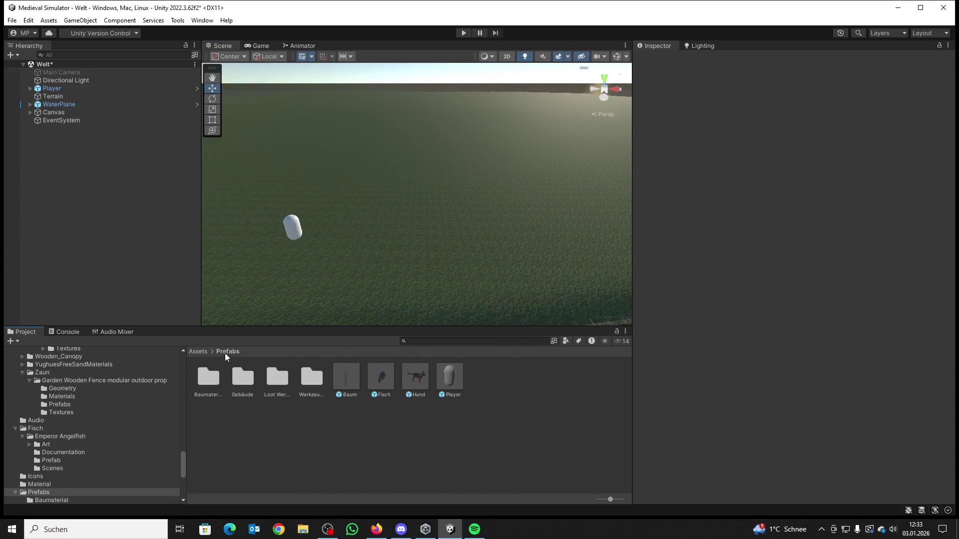
left_click(198, 351)
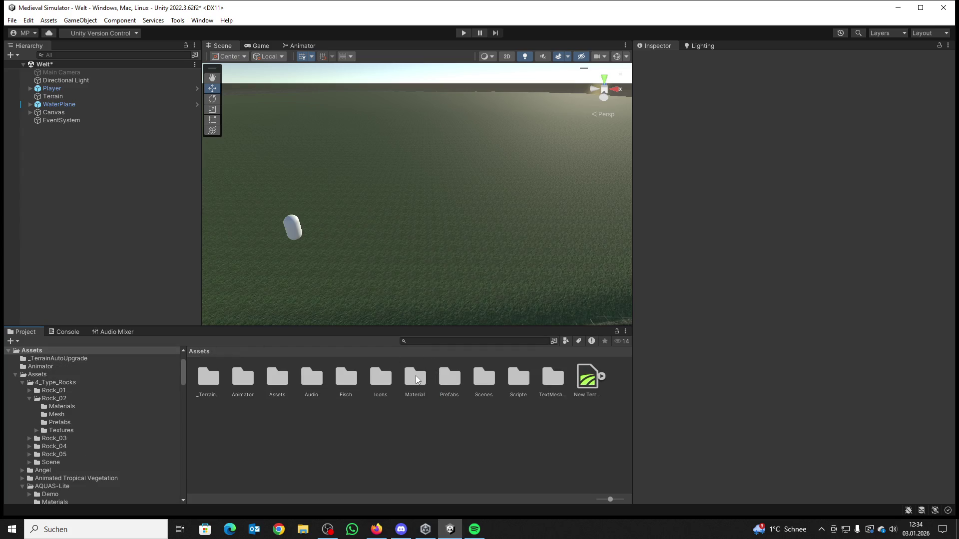
left_click(12, 21)
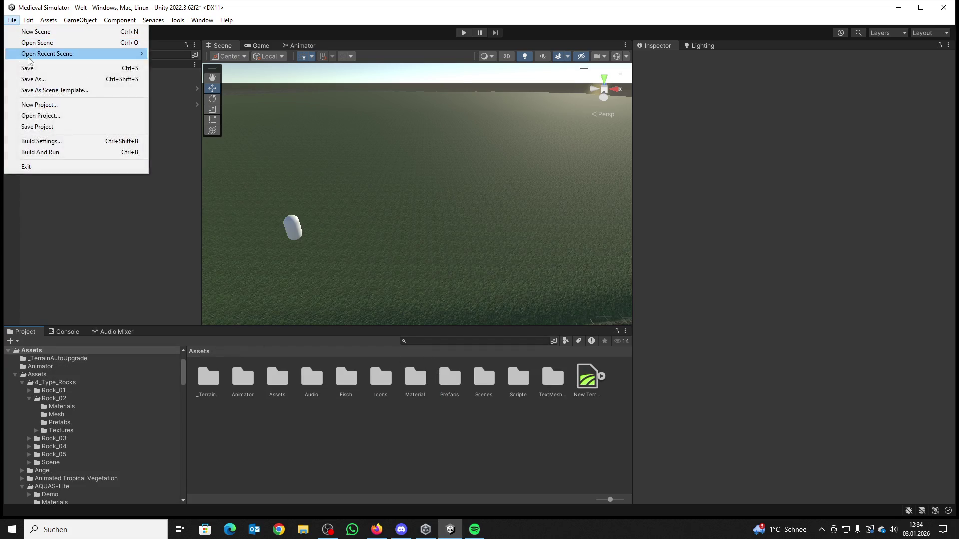
left_click(29, 67)
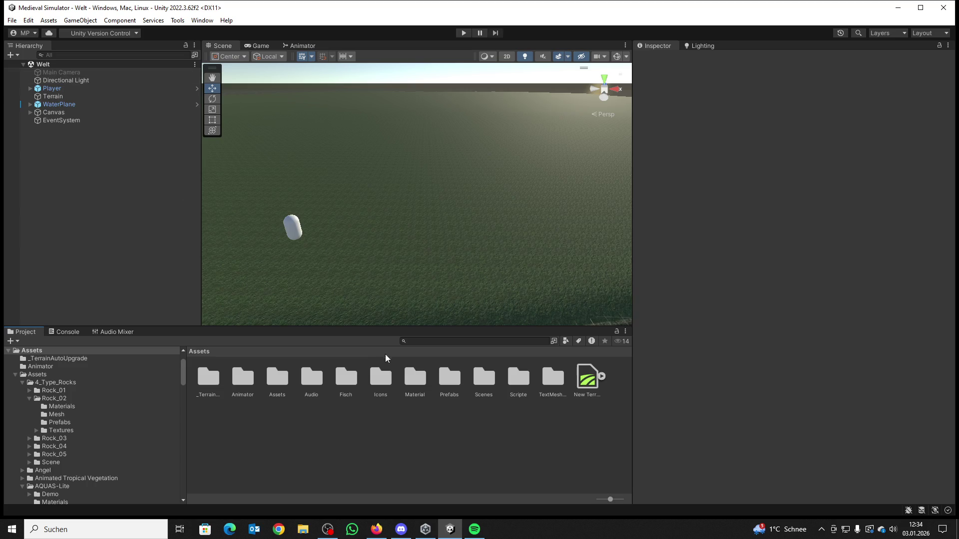
Step: Drag Holzfällerhütte Ghost from Prefabs/Gebäude into the Scene view beside the player
double_click(444, 378)
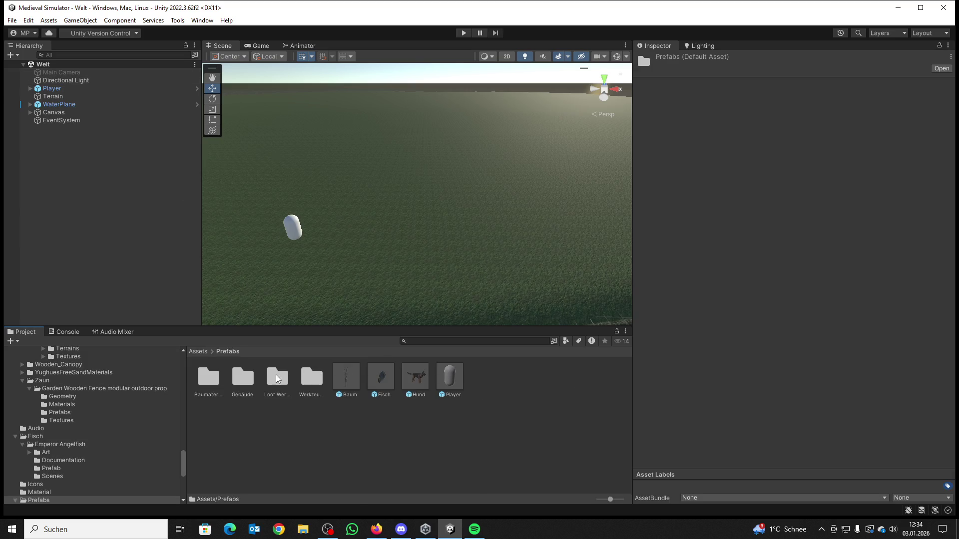
double_click(244, 380)
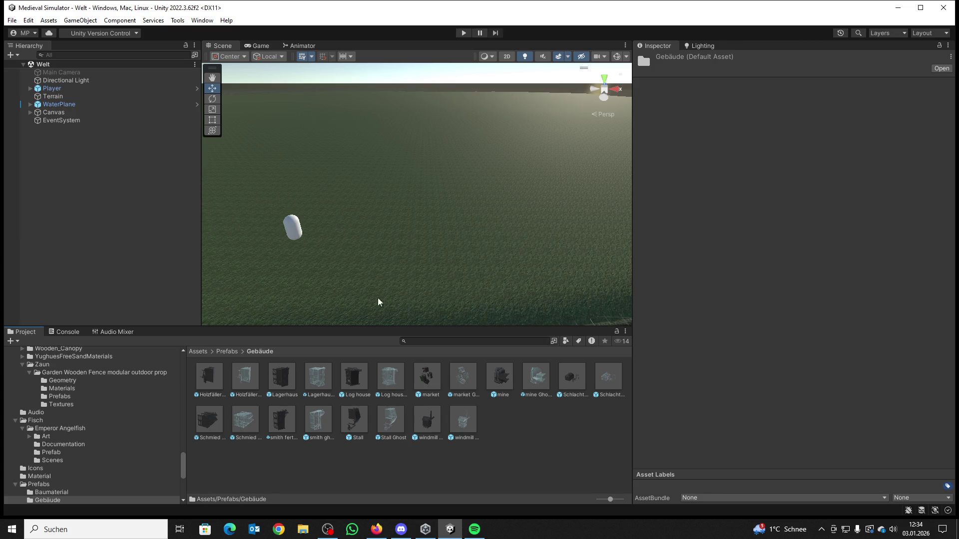
mouse_move(241, 378)
left_mouse_down()
mouse_move(435, 235)
mouse_move(418, 259)
mouse_move(349, 252)
mouse_move(357, 252)
left_mouse_up()
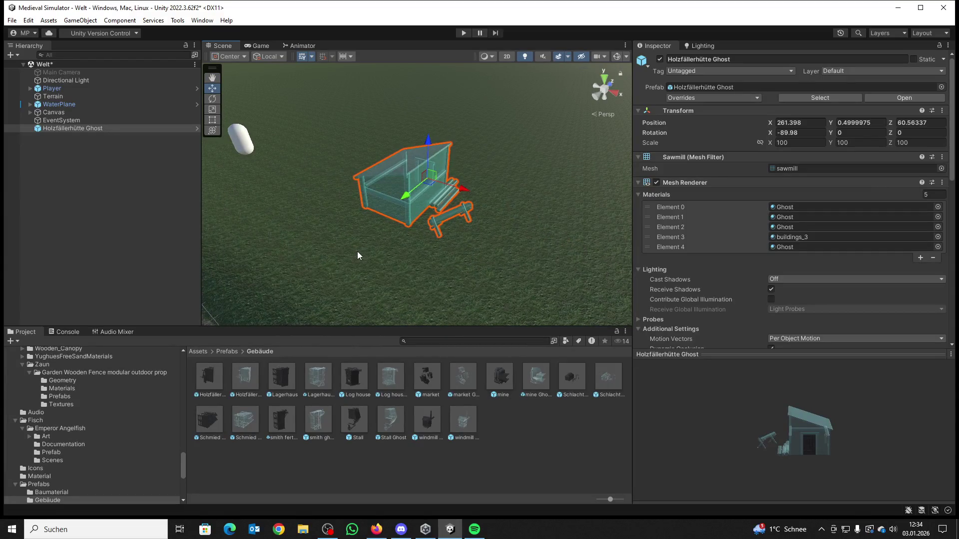
Step: Add the Building Ghost component to the hut ghost by searching 'Buil' in Add Component
scroll(874, 259, "down", 5)
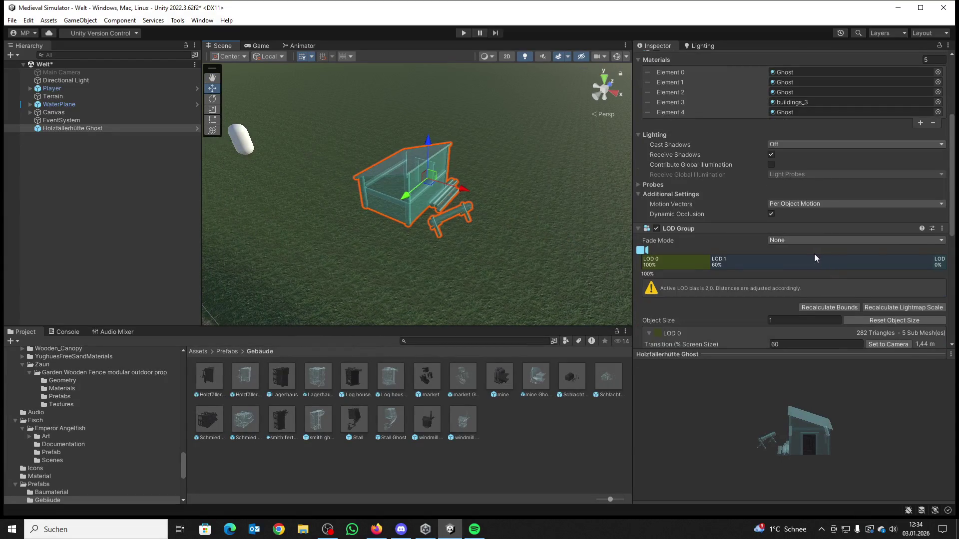
scroll(814, 255, "down", 5)
scroll(813, 255, "down", 3)
left_click(781, 334)
type("ri")
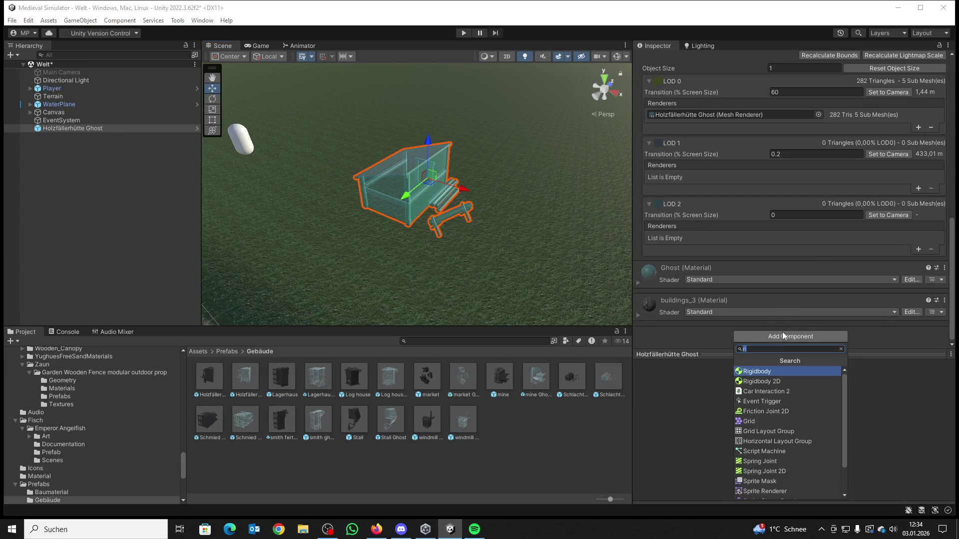
key("BackSpace")
key("BackSpace")
type("Buil")
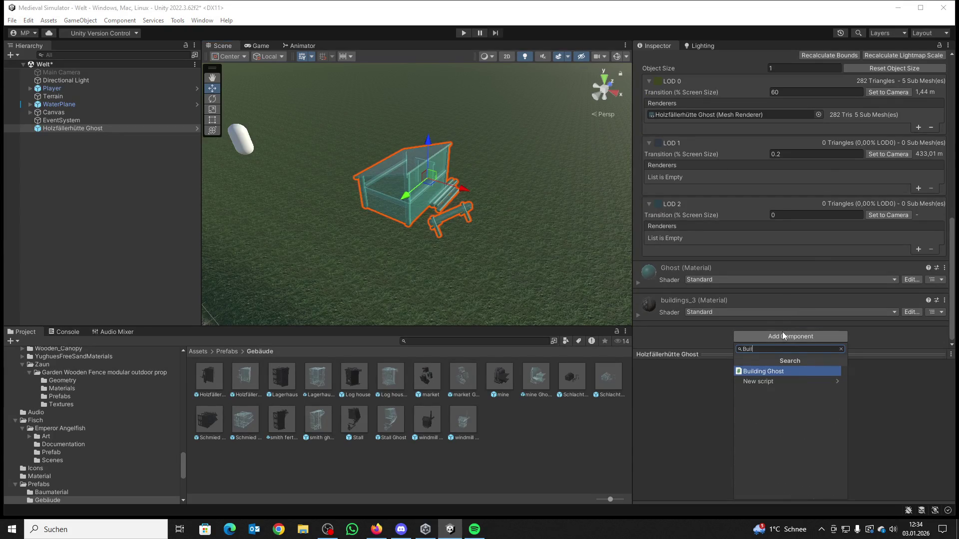
left_click(774, 370)
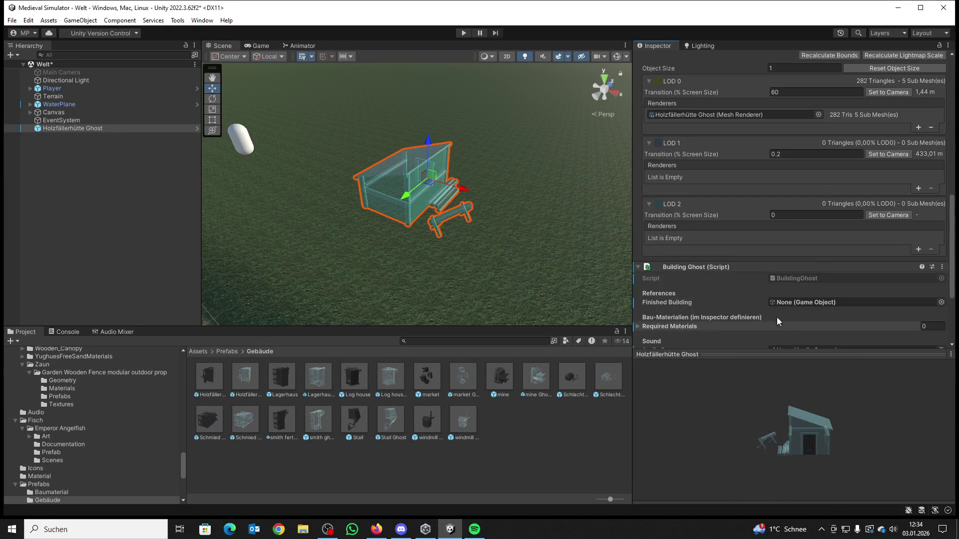
scroll(782, 305, "down", 3)
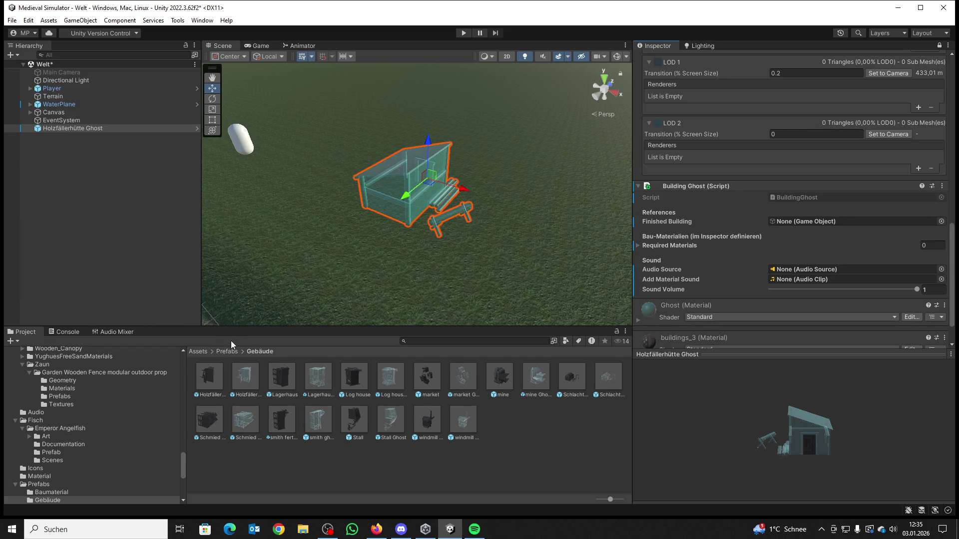
Step: Set Finished Building to Holzfällerhütte and add a first Required Materials element
mouse_move(205, 378)
left_mouse_down()
mouse_move(597, 325)
mouse_move(759, 247)
mouse_move(784, 224)
left_mouse_up()
left_click(638, 247)
left_click(637, 246)
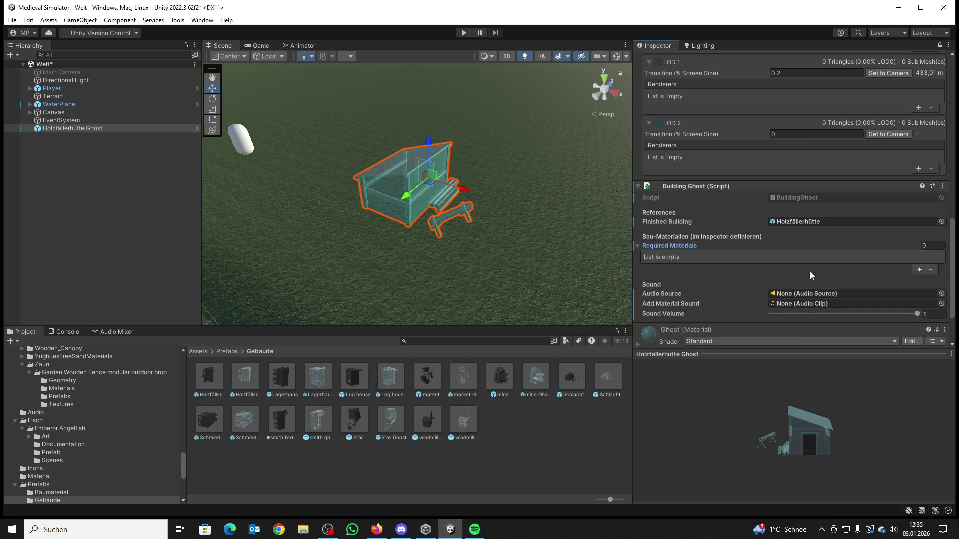
left_click(917, 270)
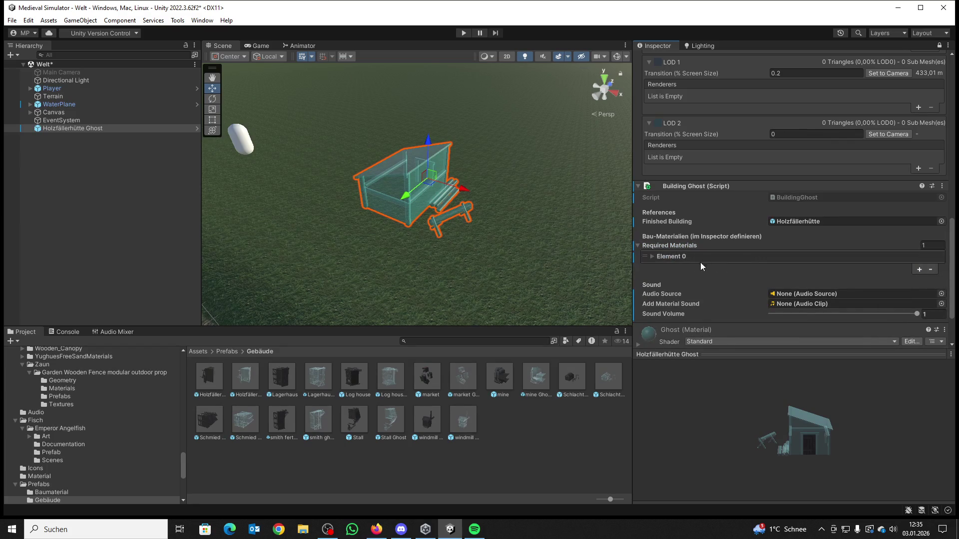
left_click(652, 257)
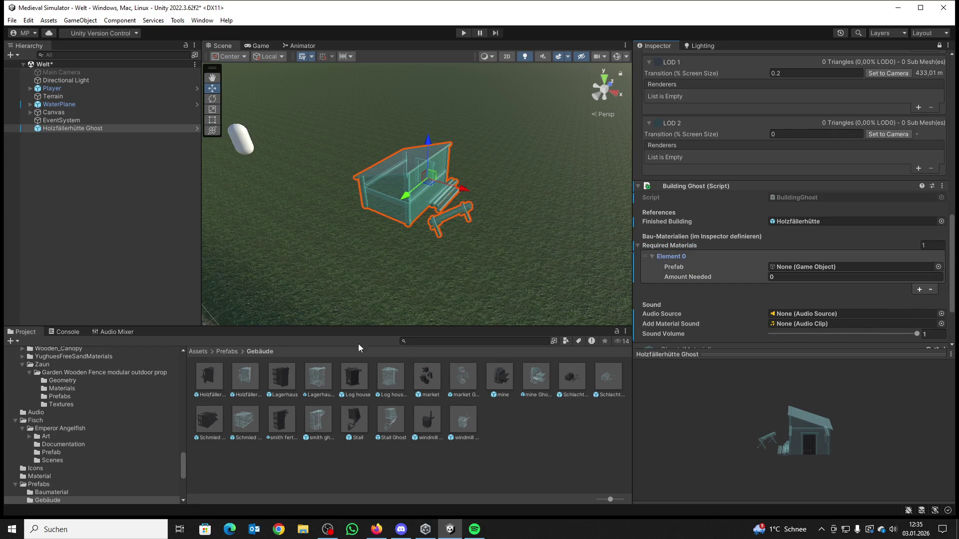
Step: Make Baumstamm from Prefabs/Baumaterial the first required material with Amount Needed 1
left_click(202, 352)
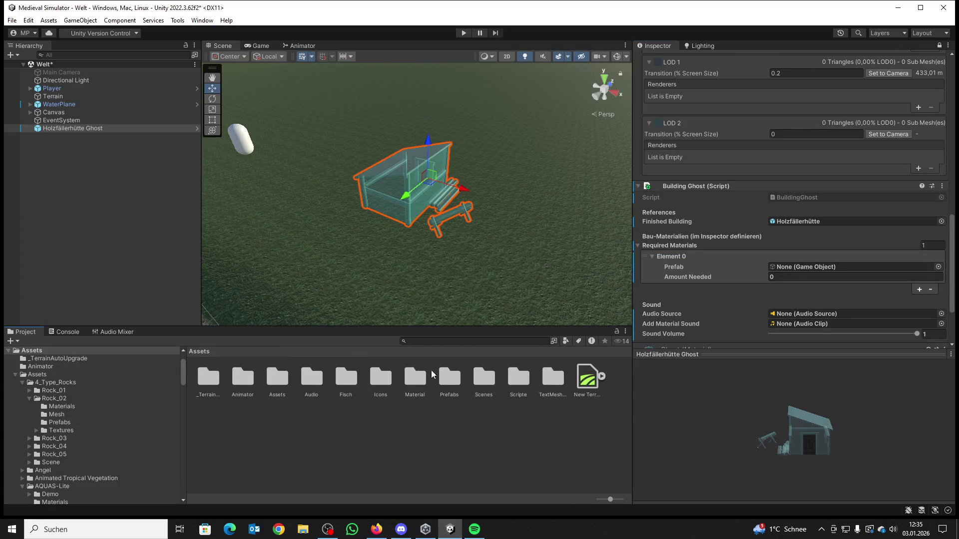
double_click(440, 374)
mouse_move(482, 265)
left_mouse_down()
mouse_move(450, 266)
mouse_move(421, 252)
mouse_move(434, 248)
mouse_move(392, 244)
mouse_move(357, 296)
left_mouse_up()
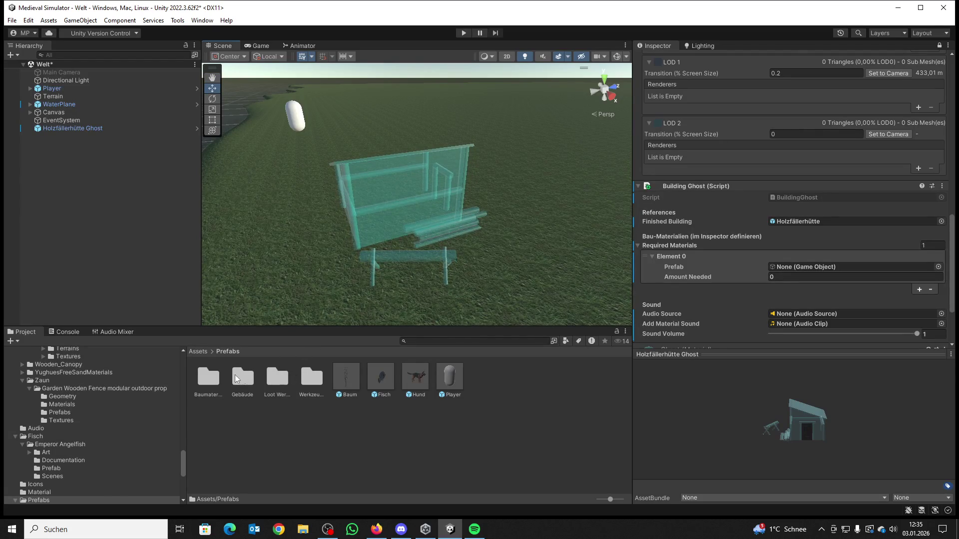
double_click(214, 375)
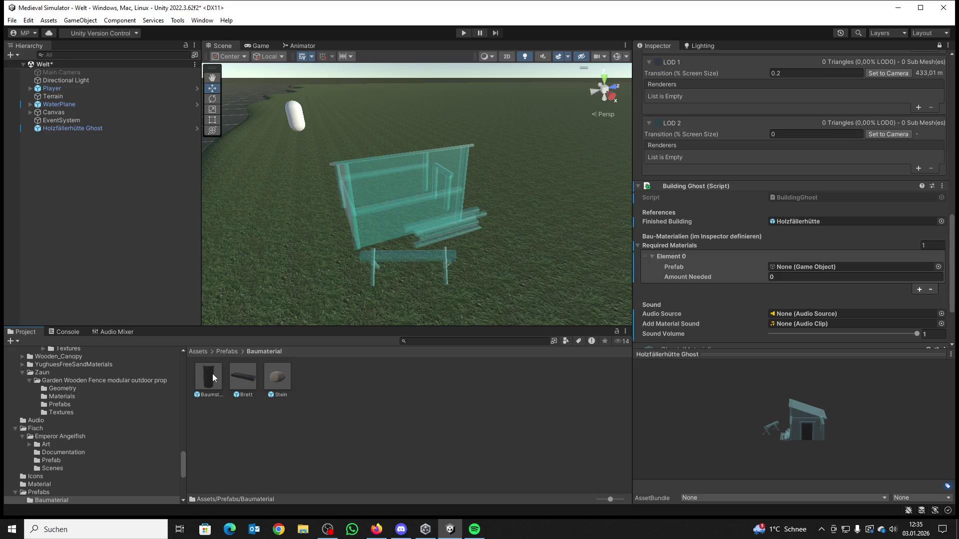
mouse_move(211, 373)
left_mouse_down()
mouse_move(639, 322)
mouse_move(783, 268)
left_mouse_up()
left_click(757, 276)
type("1")
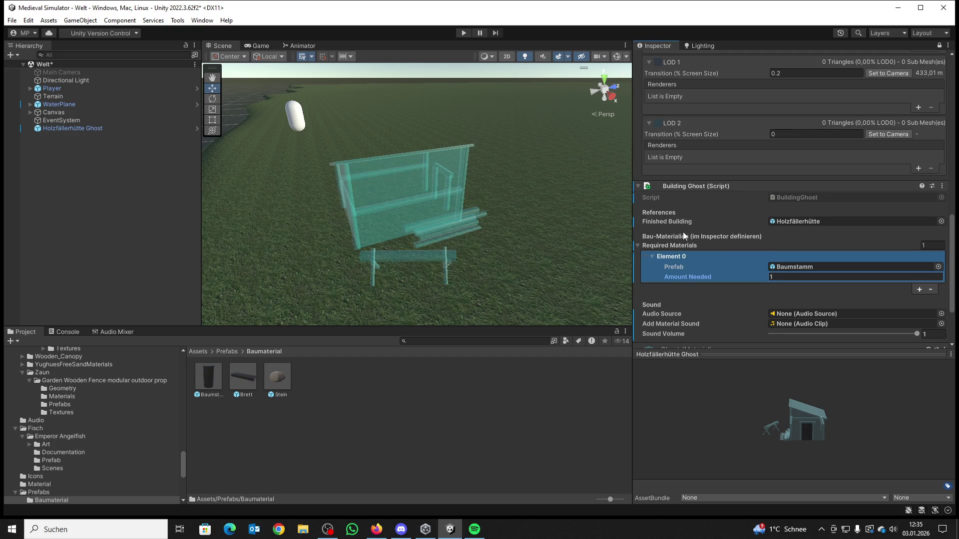
left_click_drag(592, 240, 601, 247)
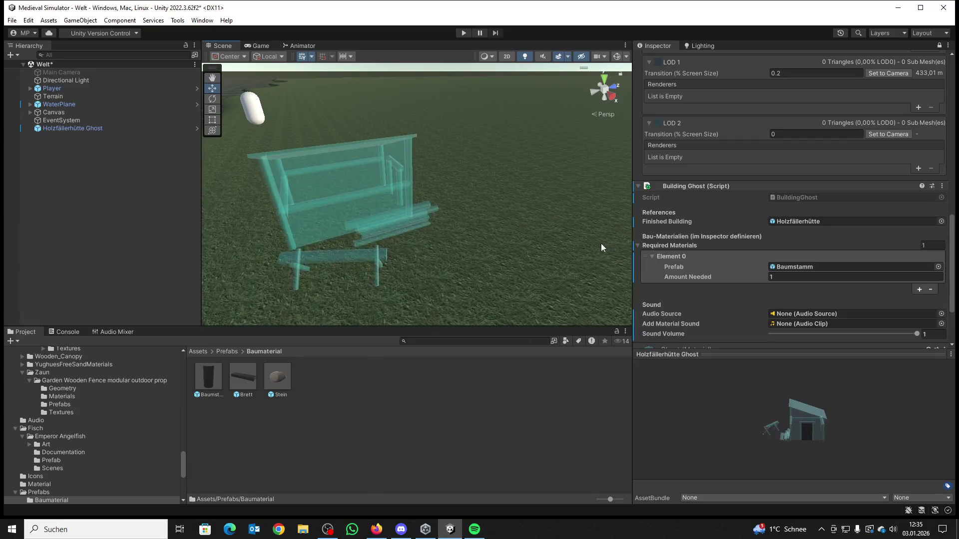
Step: Add a second required material, Stein, with amount 1
left_click(918, 288)
left_click(651, 287)
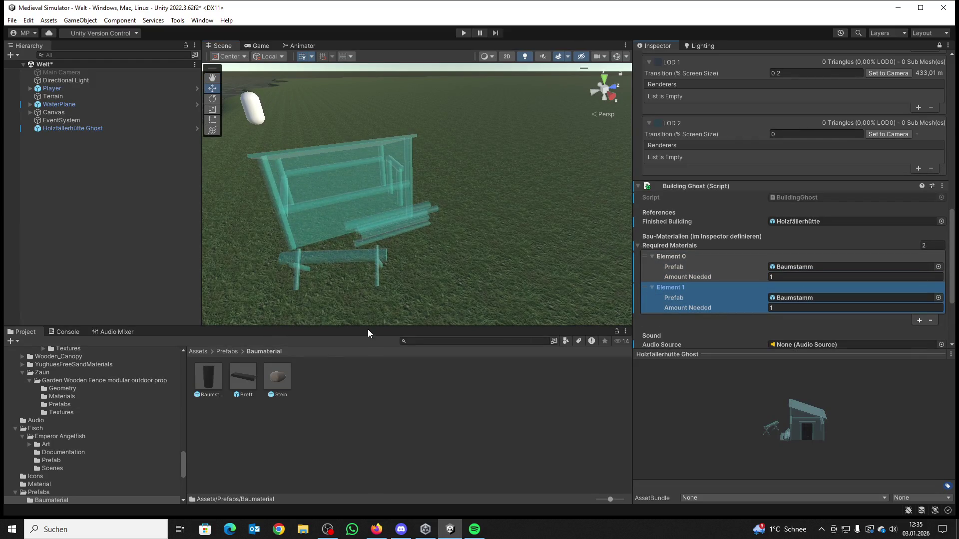
scroll(853, 262, "down", 3)
mouse_move(274, 380)
left_mouse_down()
mouse_move(852, 262)
mouse_move(802, 208)
left_mouse_up()
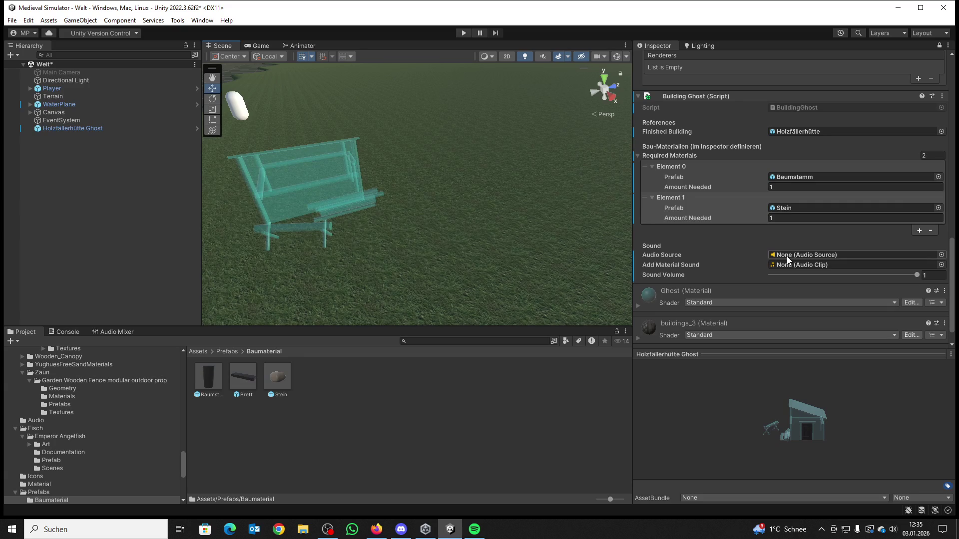
left_click(197, 352)
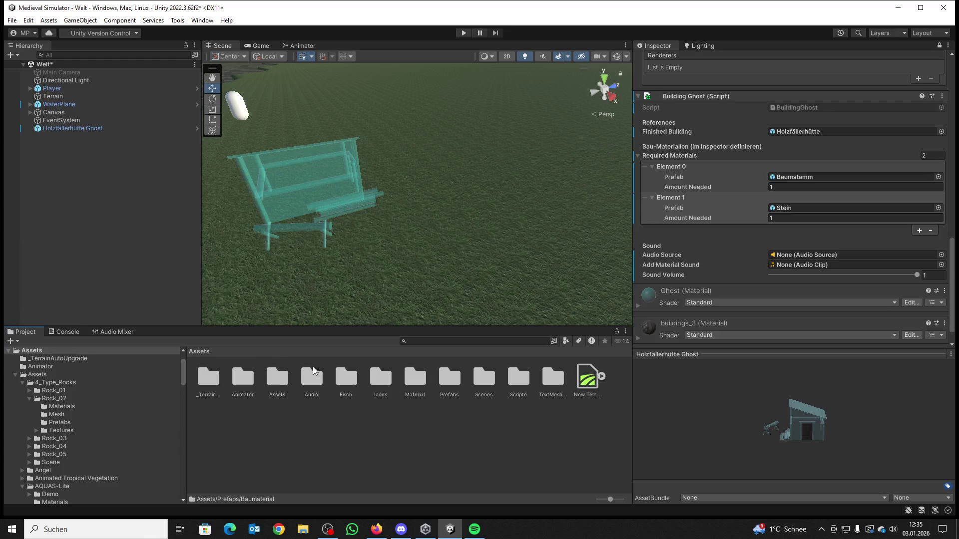
Step: Set Add Material Sound to the 'bauen oder craften' clip from Assets/Audio
double_click(310, 376)
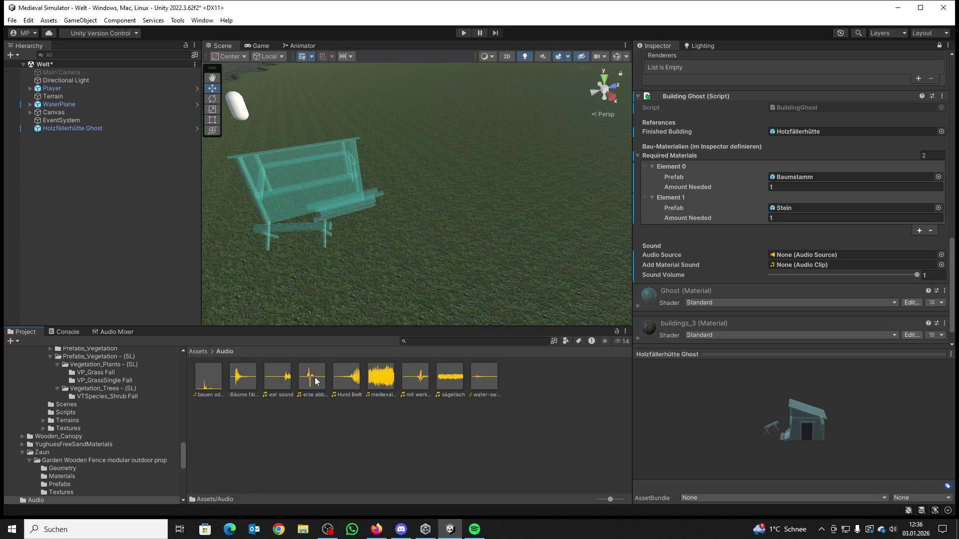
left_click(206, 377)
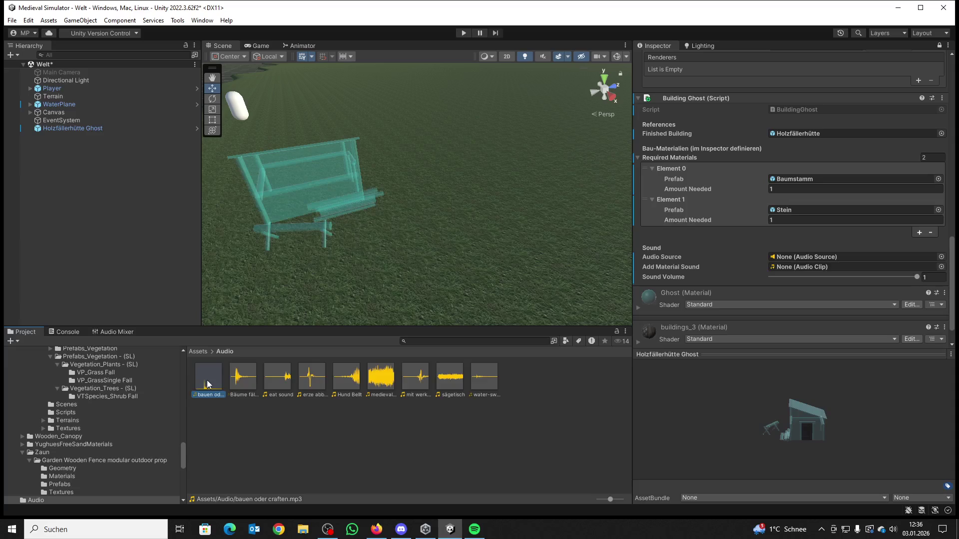
mouse_move(207, 384)
left_mouse_down()
mouse_move(685, 326)
mouse_move(775, 267)
left_mouse_up()
Step: Add an Audio Source component to the ghost via an 'aud' search
scroll(777, 271, "down", 1)
left_click(771, 337)
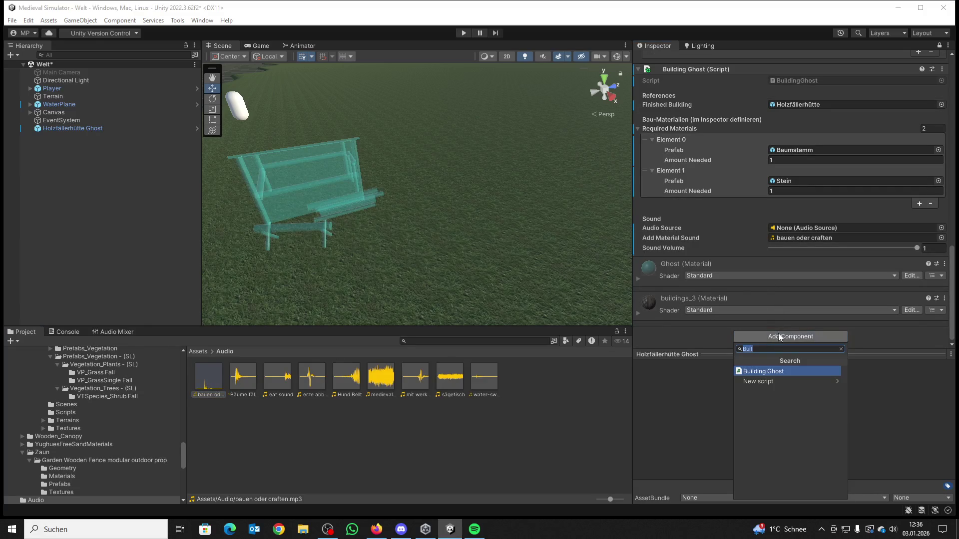
type("aud")
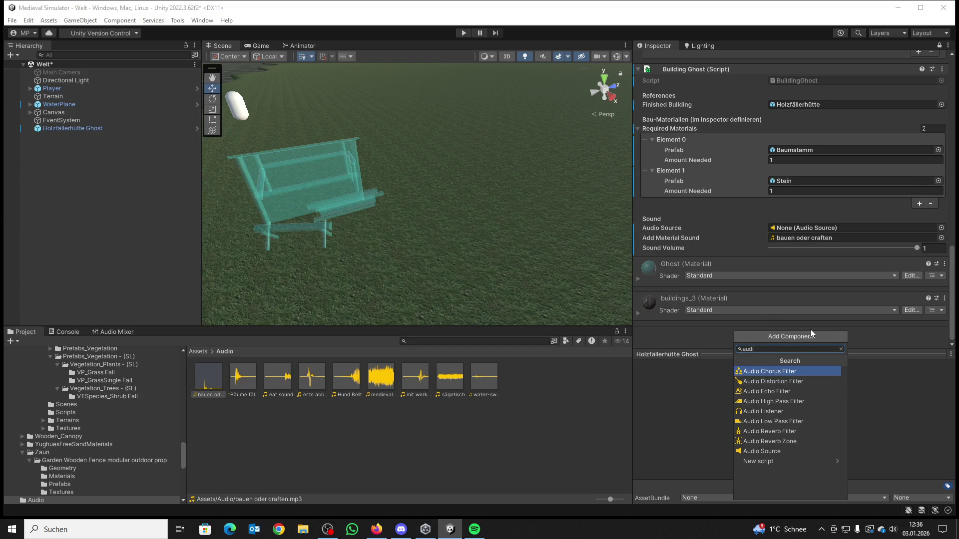
left_click(788, 450)
scroll(783, 287, "down", 2)
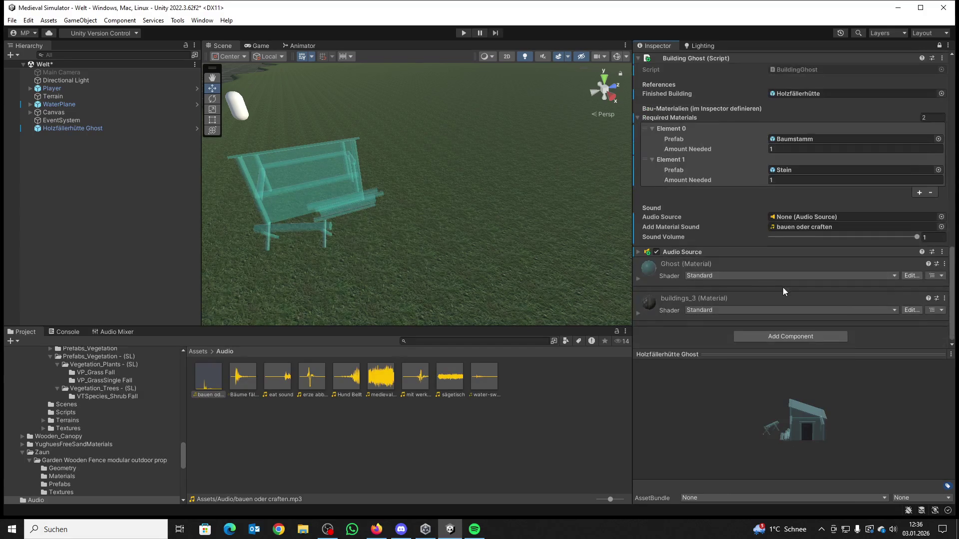
Step: Assign the bauen oder craften clip to the Audio Source and turn off Play On Awake
left_click(640, 252)
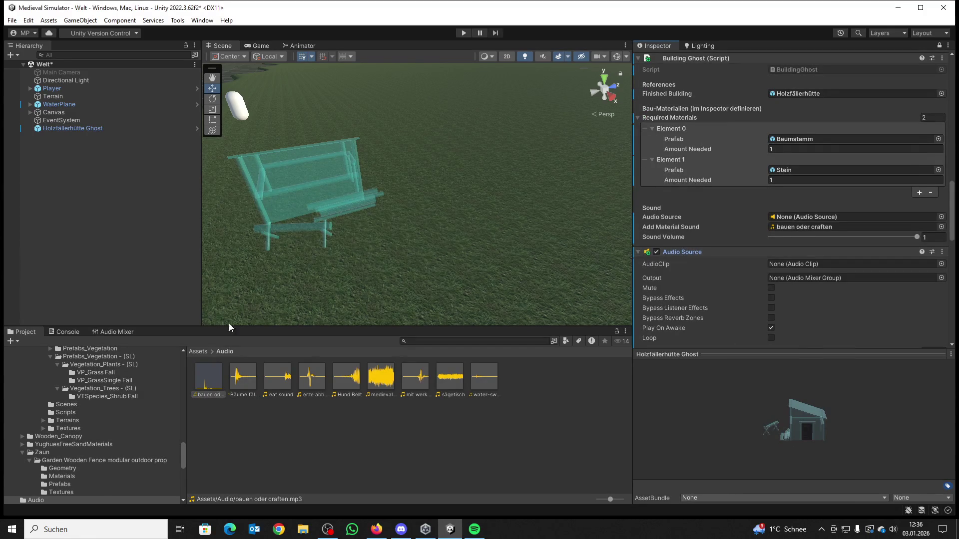
scroll(791, 229, "down", 4)
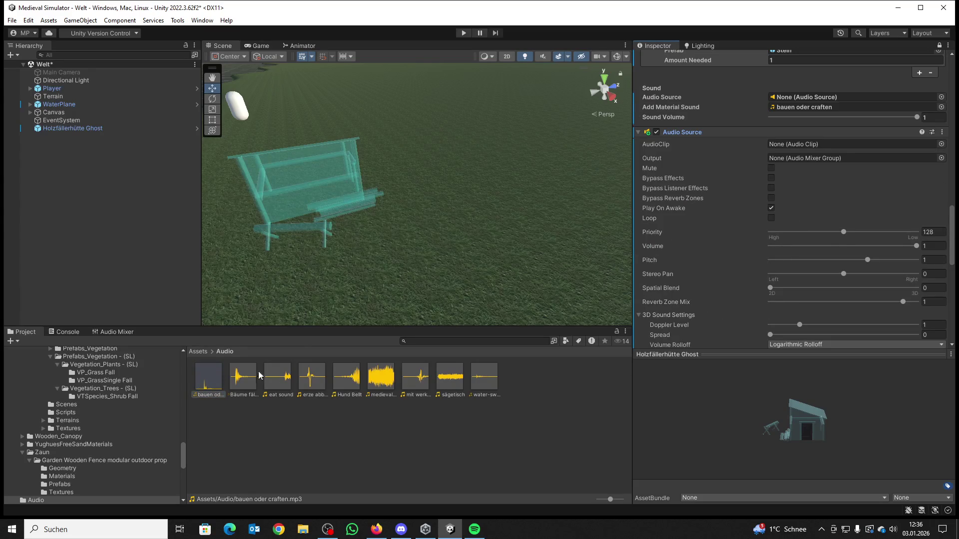
scroll(749, 205, "up", 2)
left_click_drag(219, 372, 772, 200)
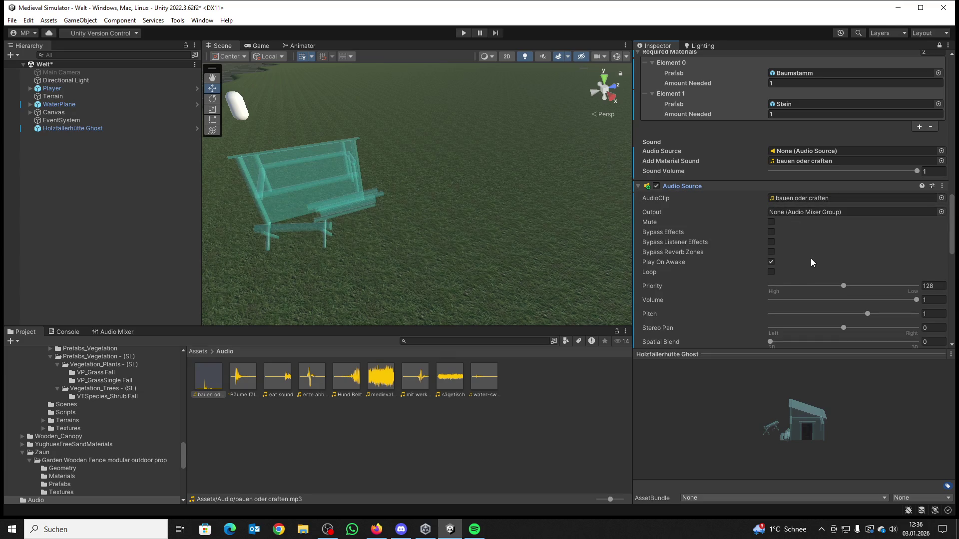
left_click(771, 262)
Step: Set the Audio Source volume to 0.1 and link it to the Building Ghost script's Audio Source field
left_click(933, 286)
left_click(923, 301)
type("0.1")
scroll(796, 250, "down", 3)
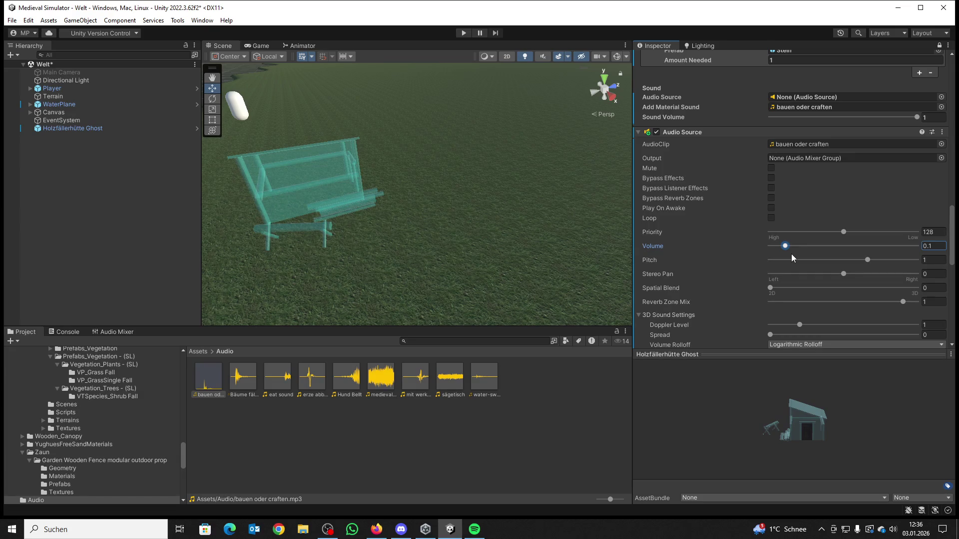
scroll(771, 228, "down", 2)
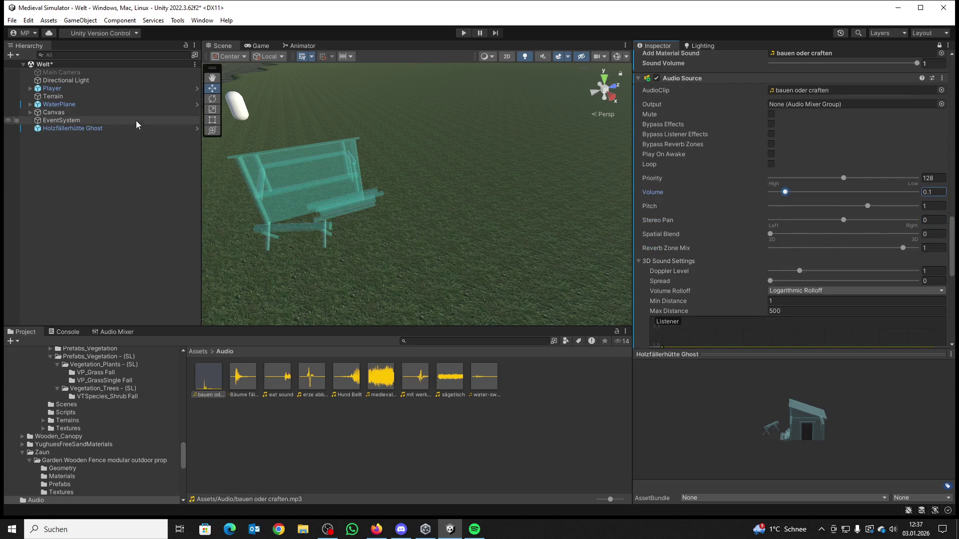
scroll(801, 122, "up", 4)
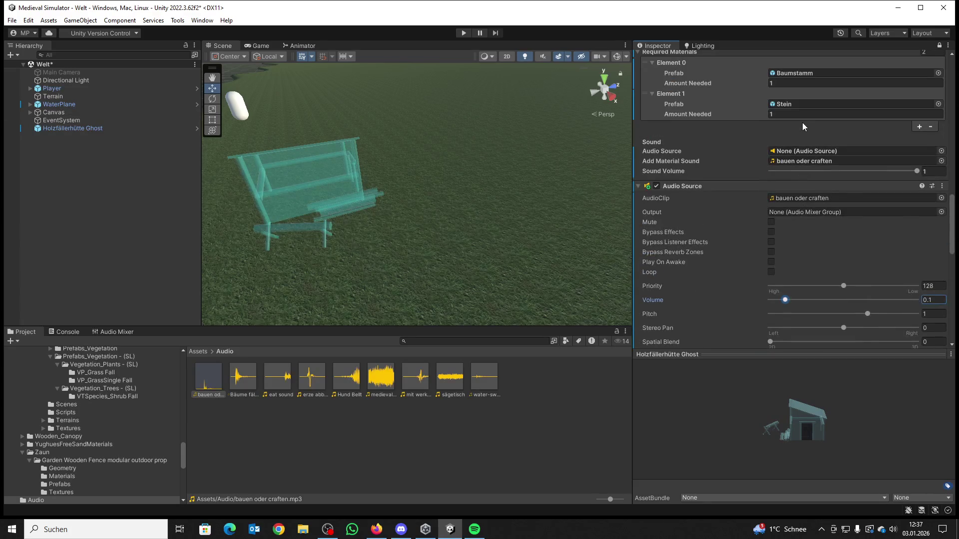
left_click_drag(789, 184, 782, 158)
scroll(786, 167, "up", 4)
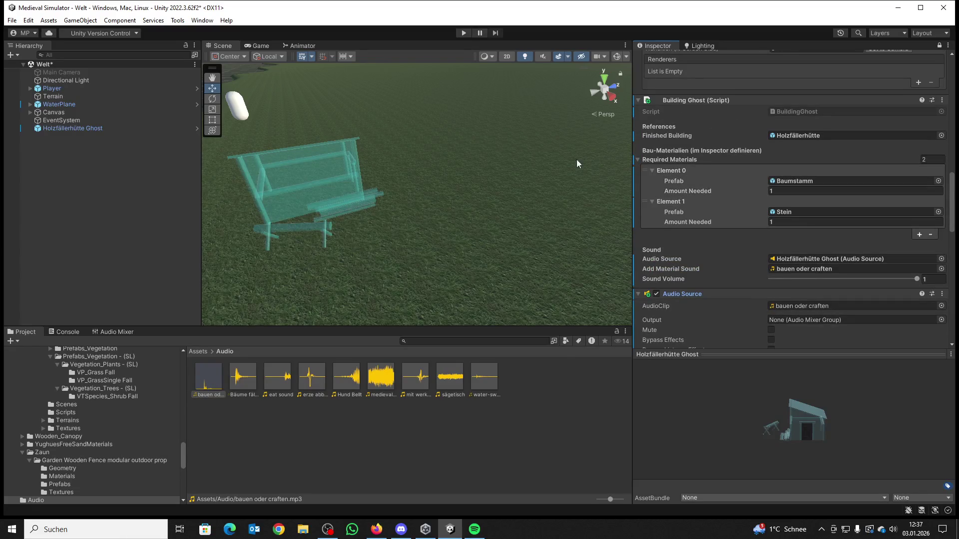
left_click(205, 349)
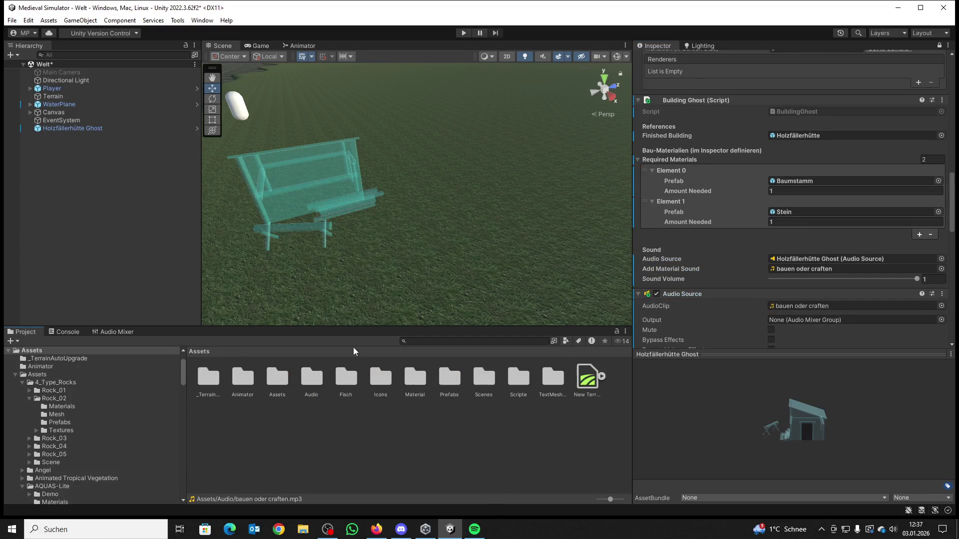
Step: Drag Baumstamm and Stein from Prefabs/Baumaterial into the scene beside the ghost hut, then start play mode
double_click(462, 378)
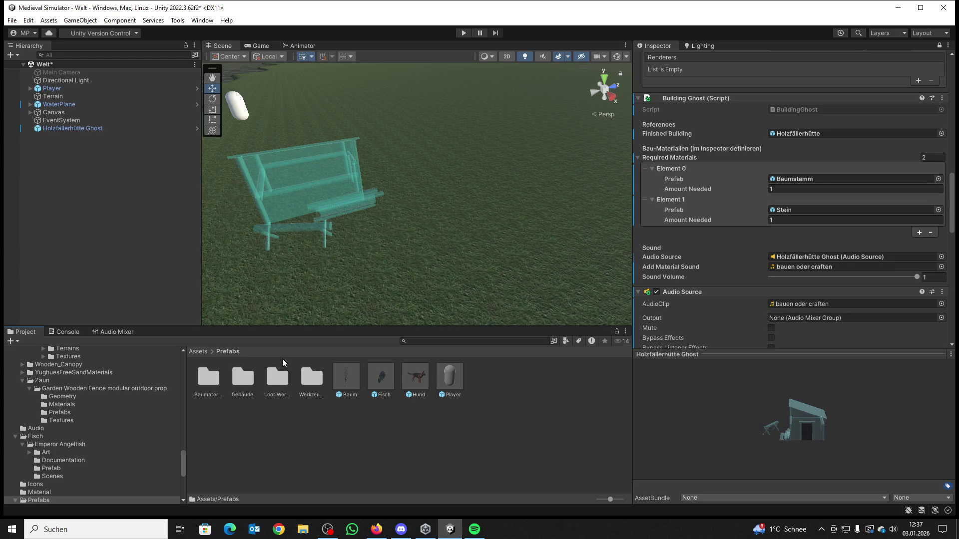
double_click(204, 378)
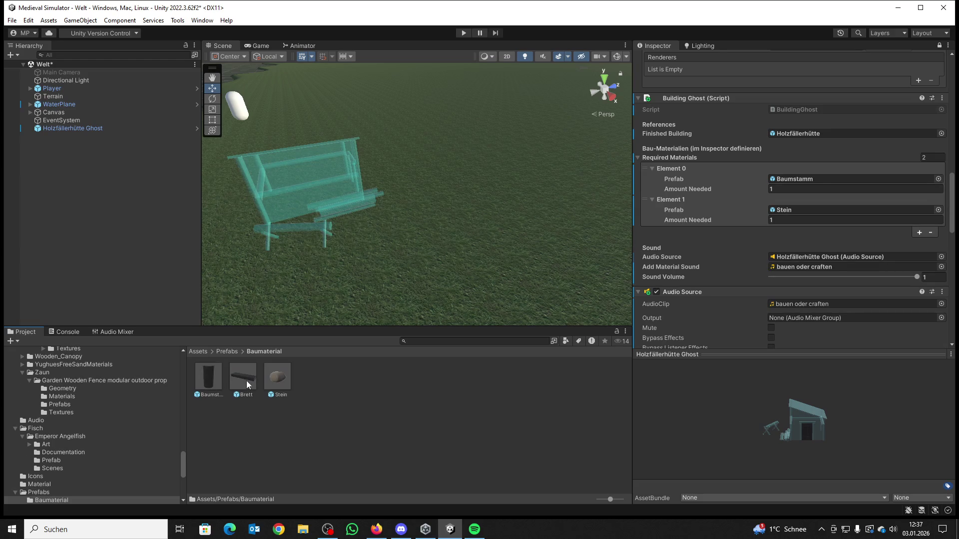
left_click_drag(214, 376, 465, 232)
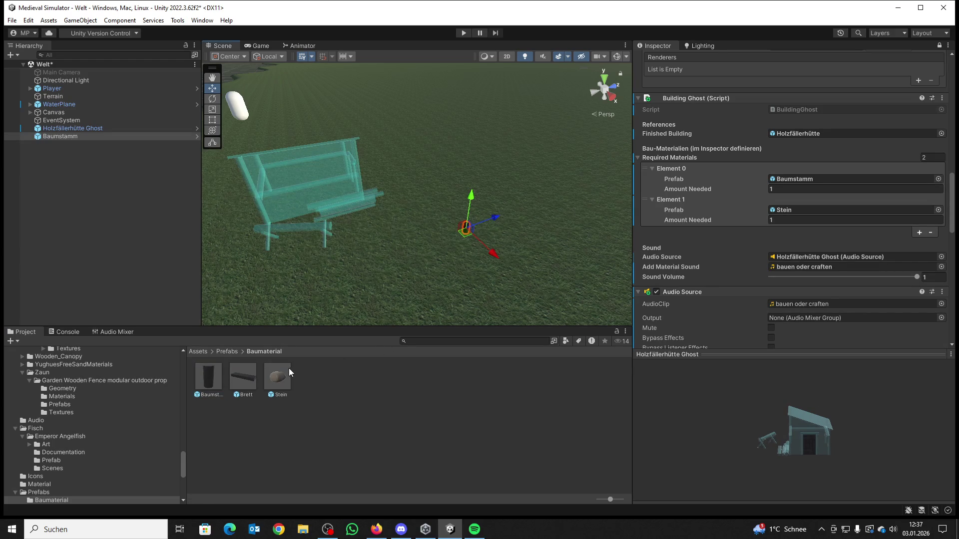
left_click_drag(439, 191, 439, 190)
left_click(463, 33)
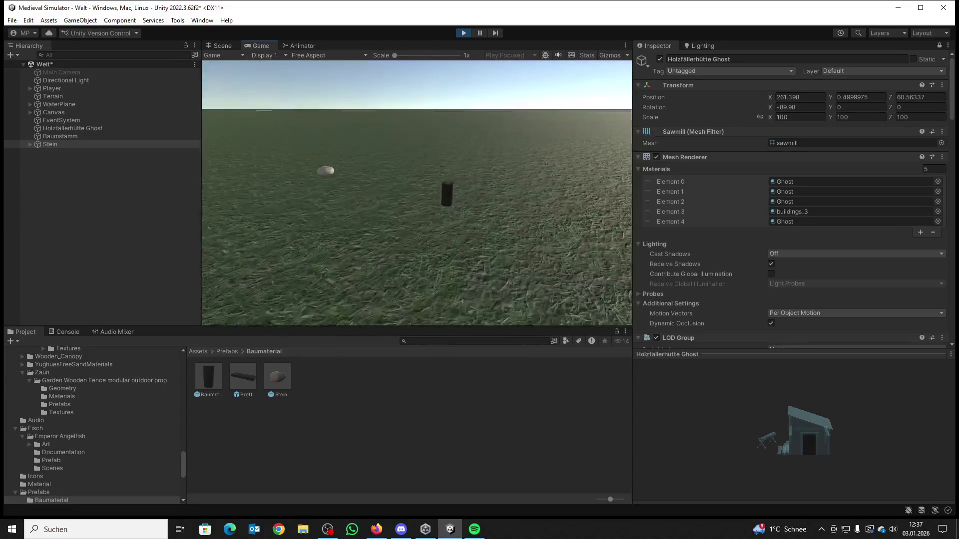
Step: Walk to the Baumstamm log, carry it into the ghost hut to build the door, then stop playing and reselect the hut
key("w")
key("w")
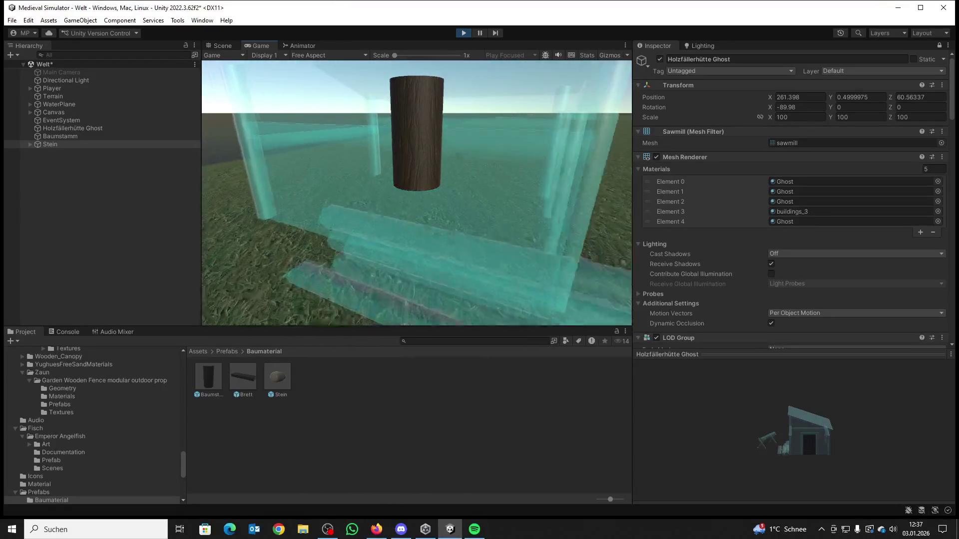
key("w")
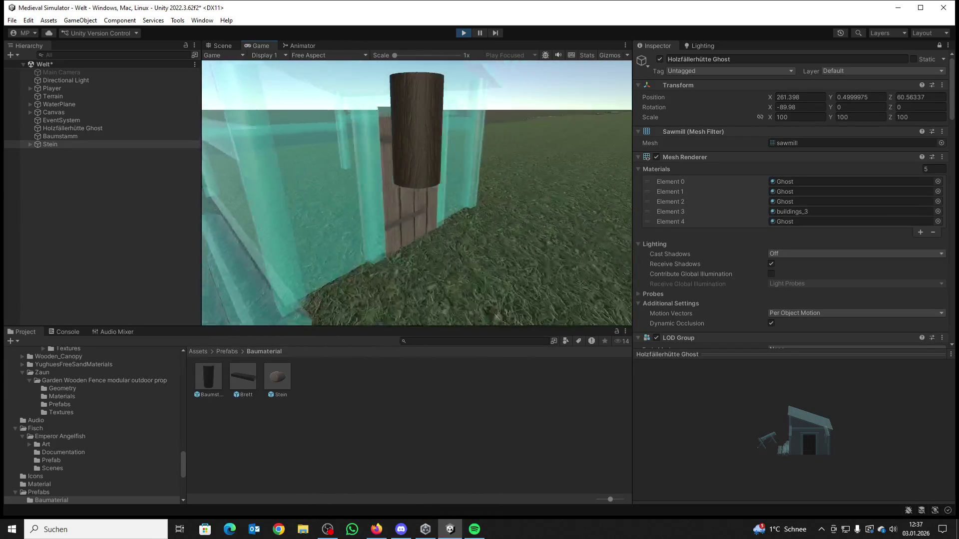
key("super")
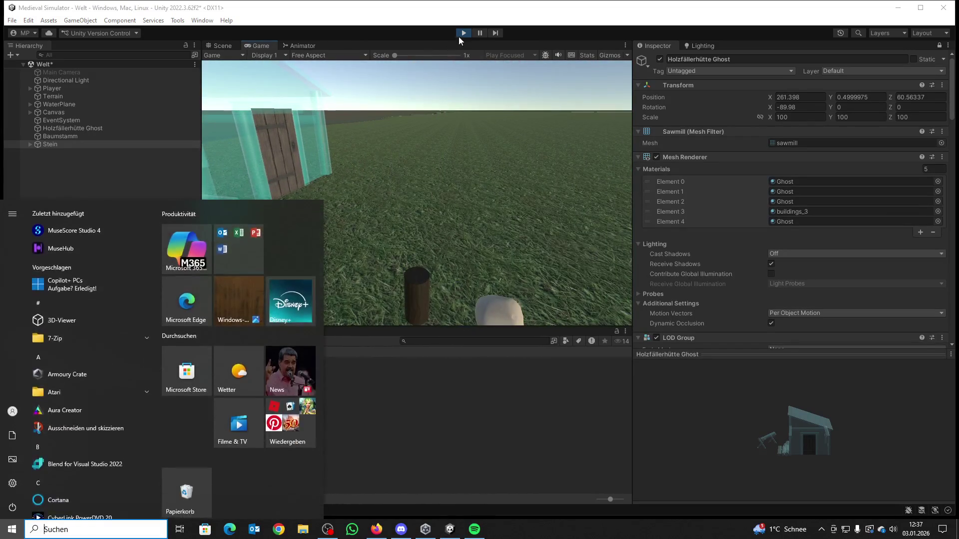
left_click(462, 33)
mouse_move(537, 185)
left_mouse_down()
mouse_move(384, 184)
mouse_move(303, 137)
mouse_move(458, 171)
left_mouse_up()
left_click(458, 171)
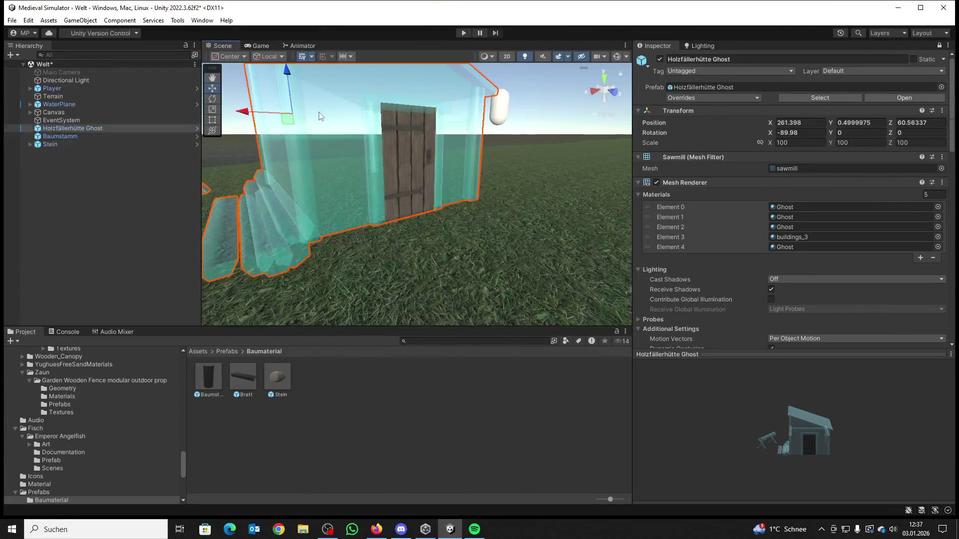
Step: Open the Holzfällerhütte Ghost prefab from Prefabs/Gebäude for editing
left_click(198, 351)
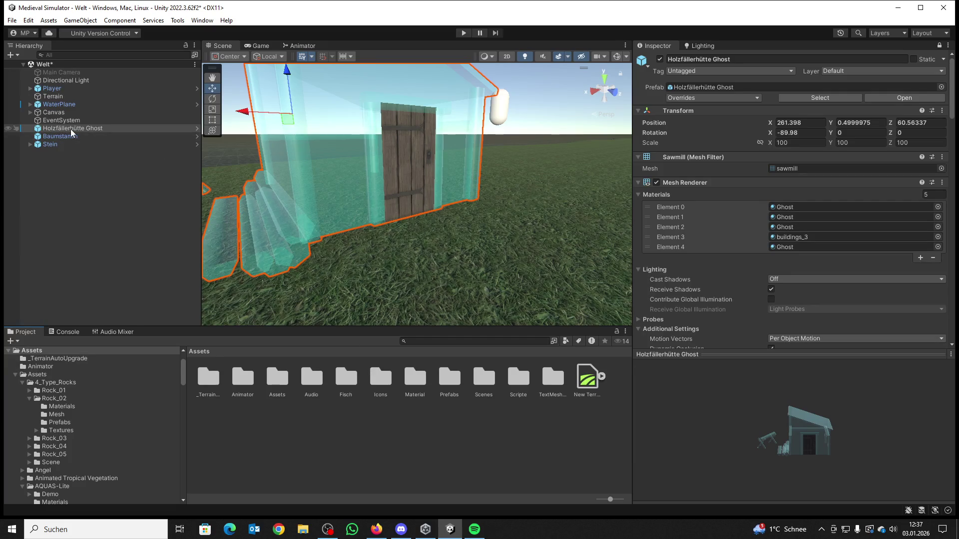
double_click(451, 378)
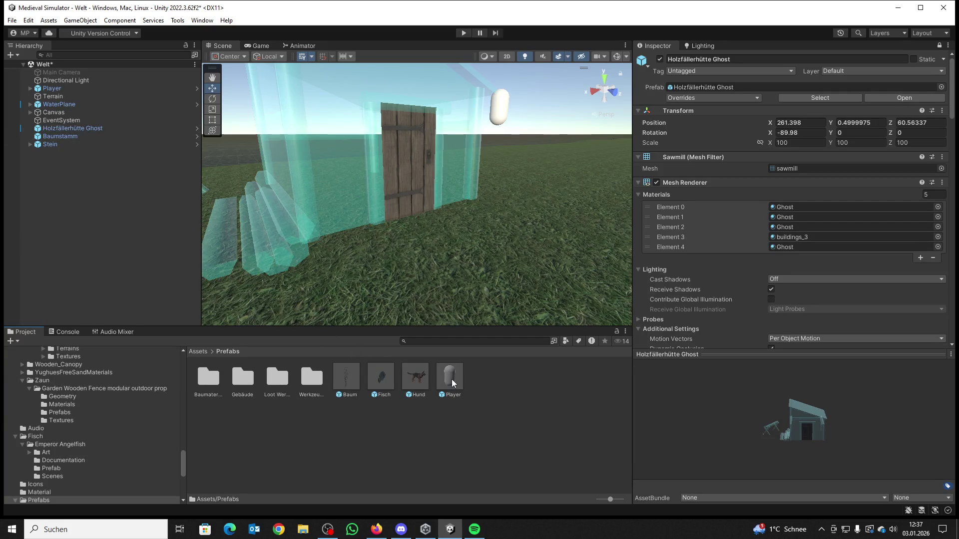
double_click(239, 379)
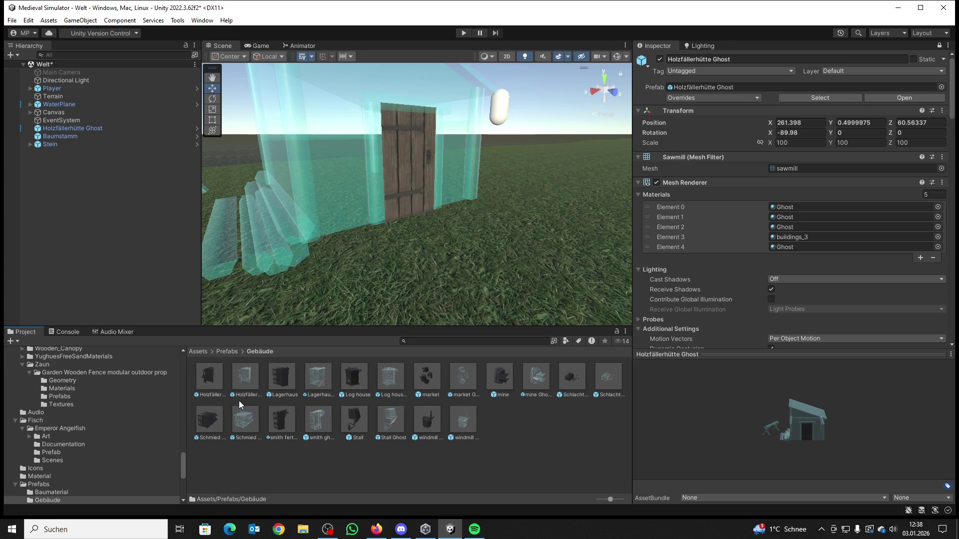
double_click(244, 377)
scroll(449, 250, "up", 5)
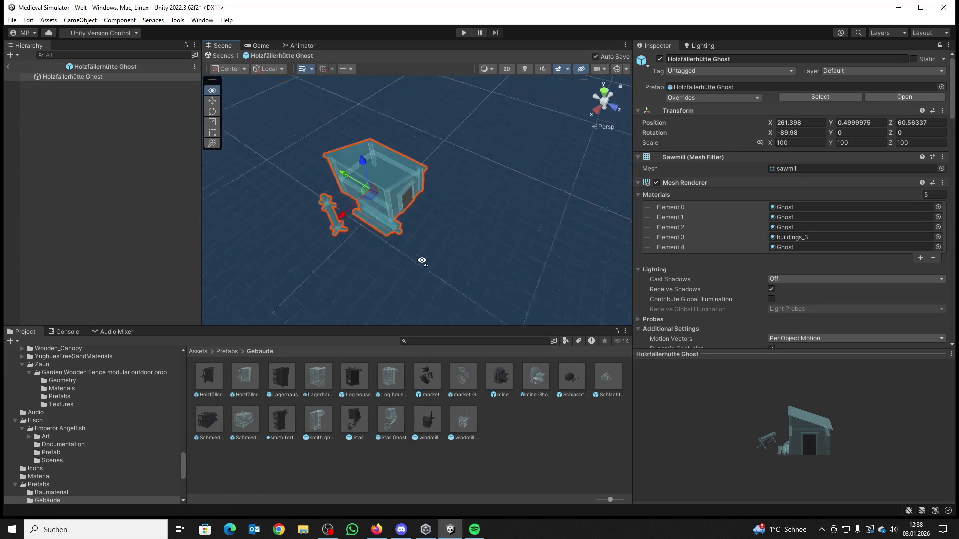
Step: Replace the door's buildings_3 material with Ghost from Assets/Material and return to the Welt scene
left_click(202, 351)
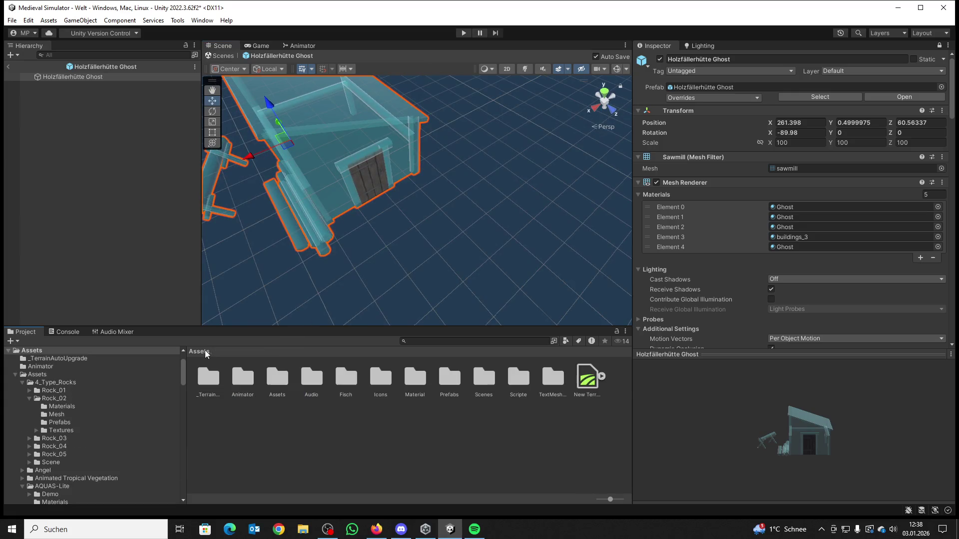
double_click(416, 377)
left_click_drag(203, 372, 360, 174)
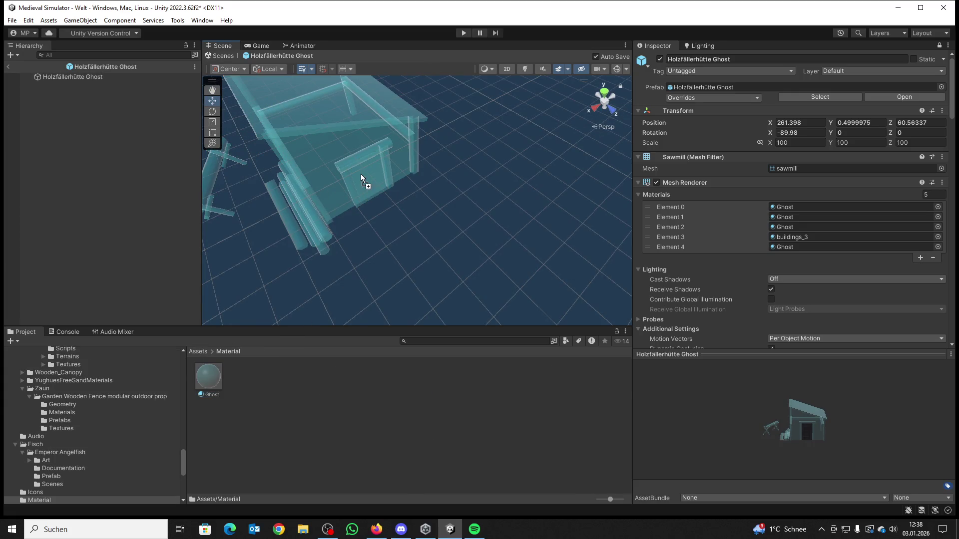
left_click_drag(388, 208, 381, 189)
left_click(8, 67)
scroll(381, 189, "up", 5)
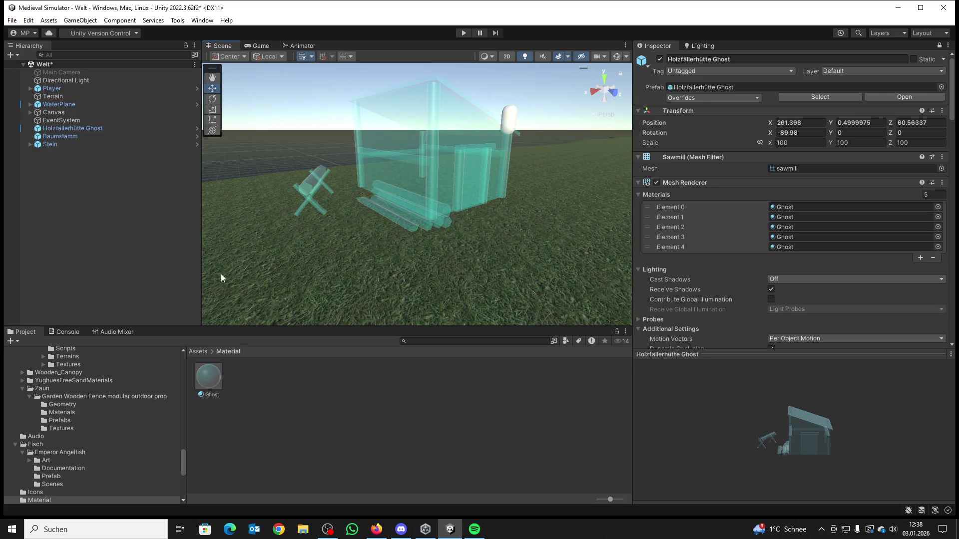
Step: Open the Holzfällerhütte Ghost prefab from Prefabs/Gebäude in Prefab Mode
left_click(197, 353)
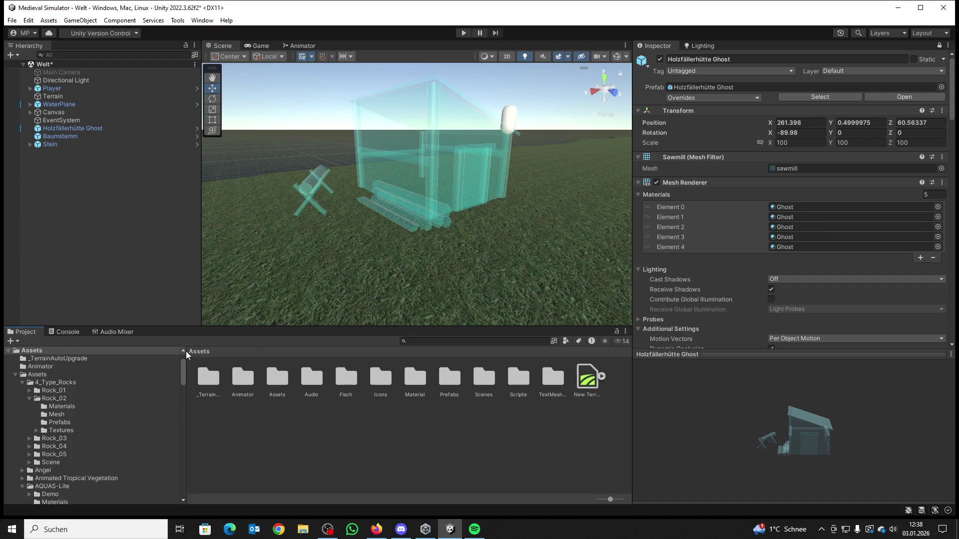
double_click(450, 378)
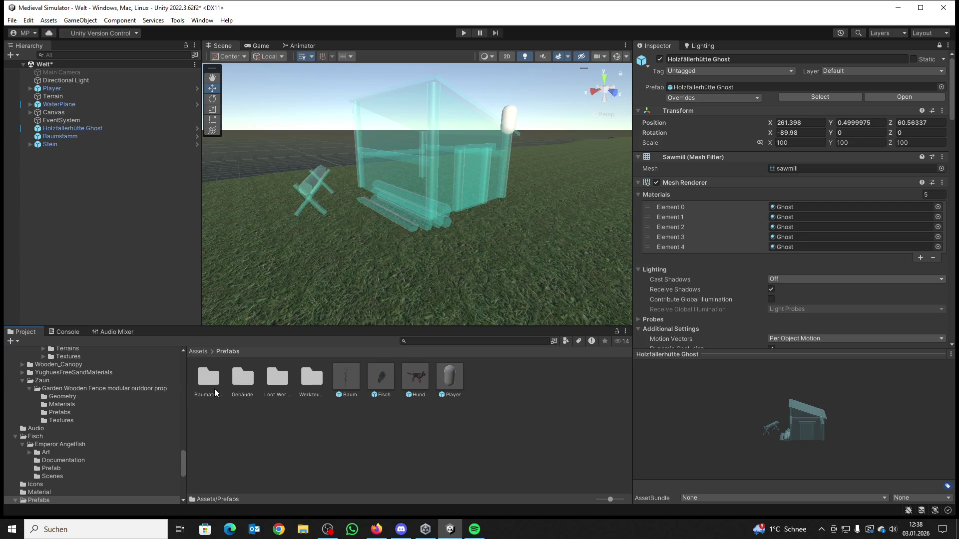
left_click(211, 384)
double_click(236, 380)
left_click(242, 378)
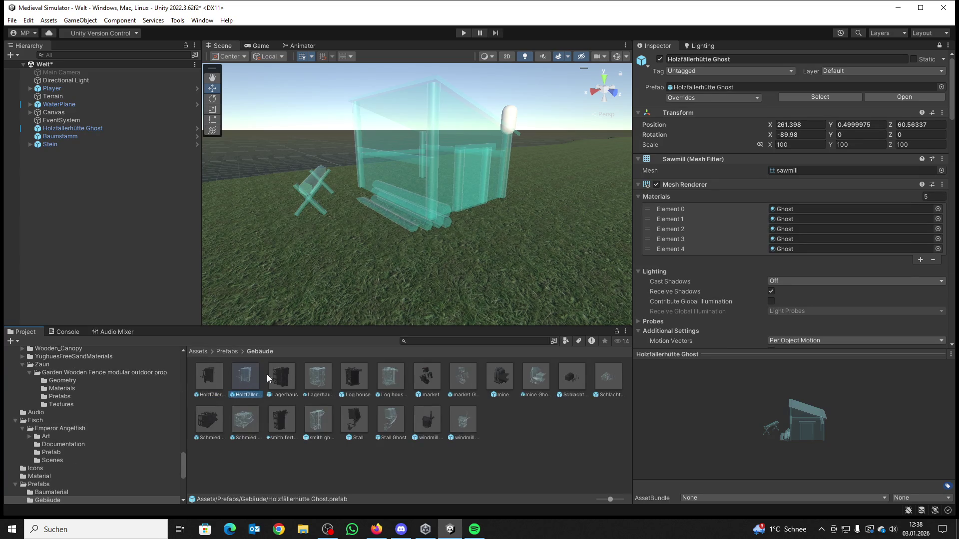
scroll(671, 247, "down", 5)
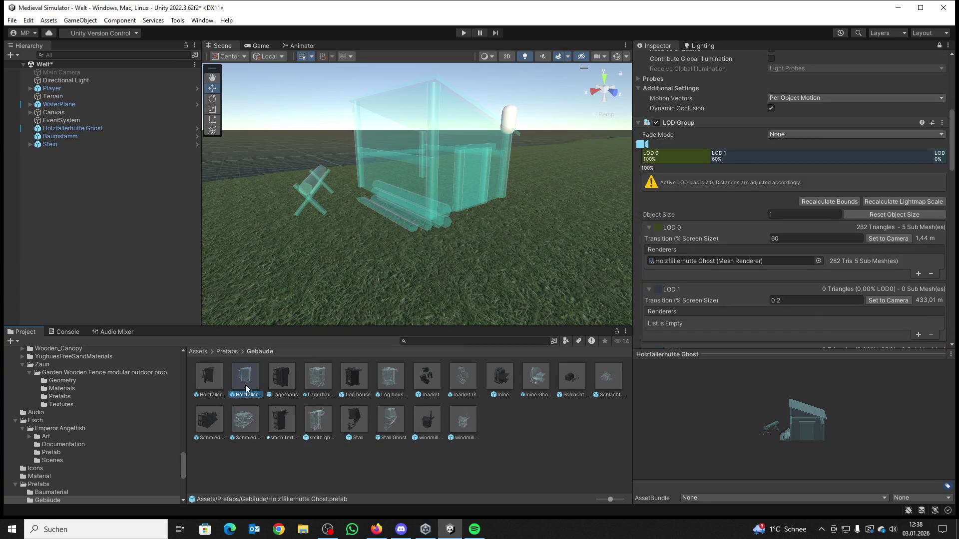
double_click(238, 381)
Step: Collapse the Audio Source component and bring up the Add Component list
scroll(474, 202, "down", 3)
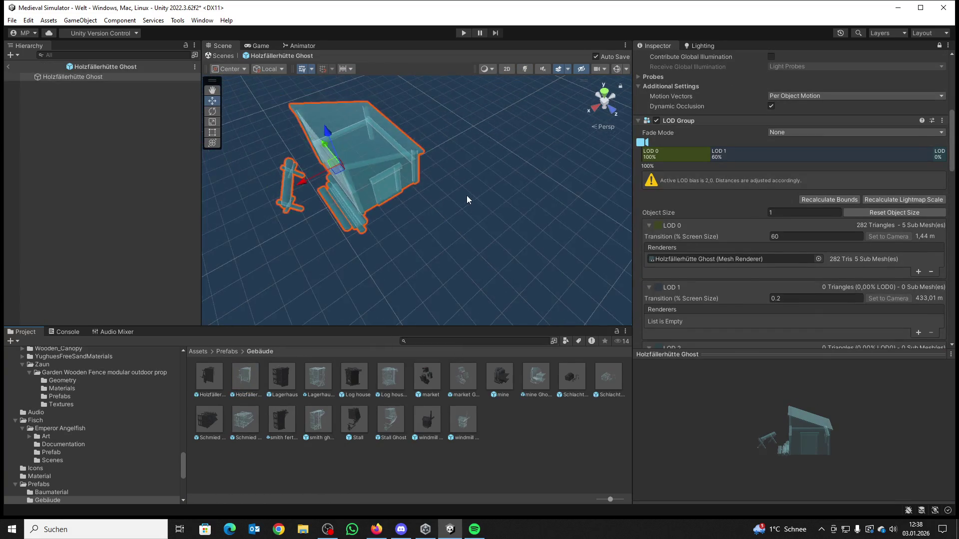
scroll(721, 233, "down", 10)
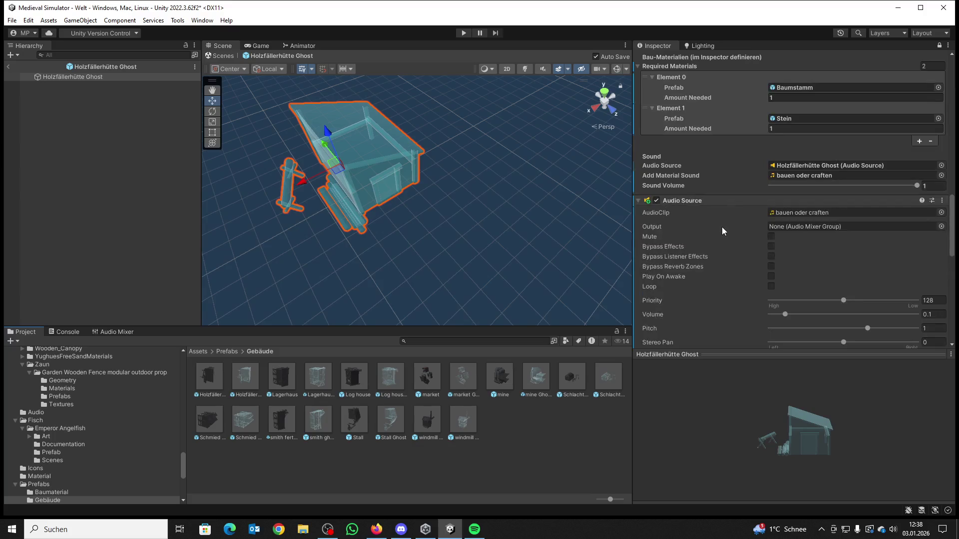
scroll(722, 226, "down", 5)
scroll(722, 226, "up", 8)
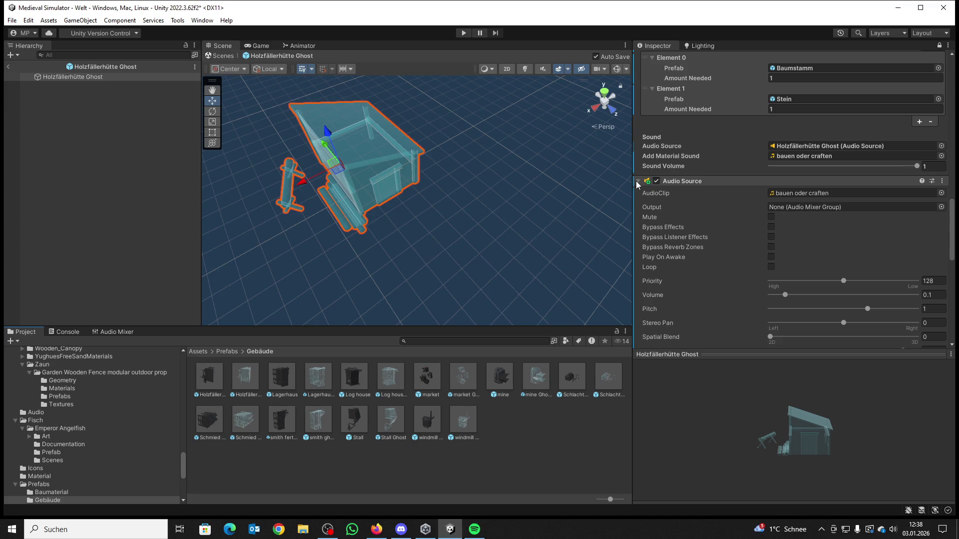
left_click(636, 181)
scroll(636, 181, "up", 3)
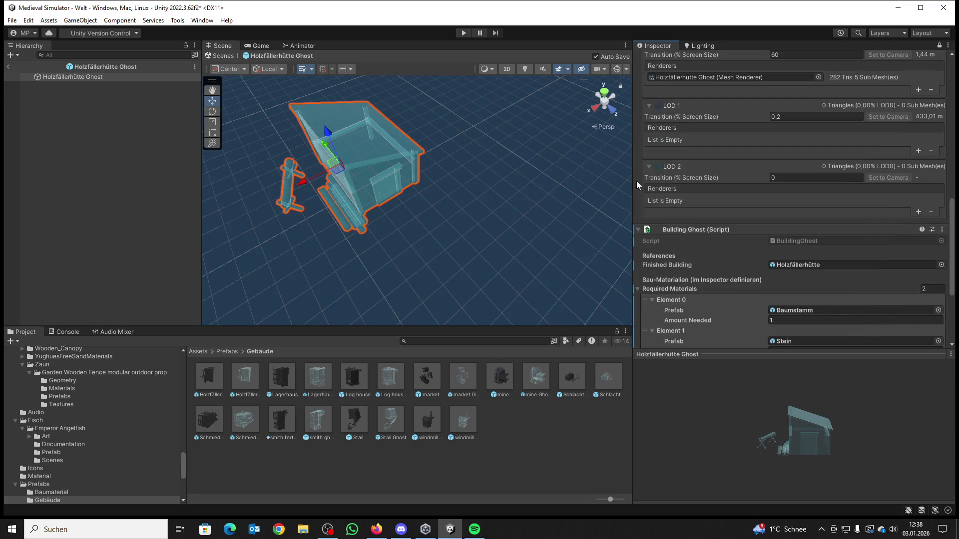
scroll(637, 181, "down", 5)
left_click(783, 336)
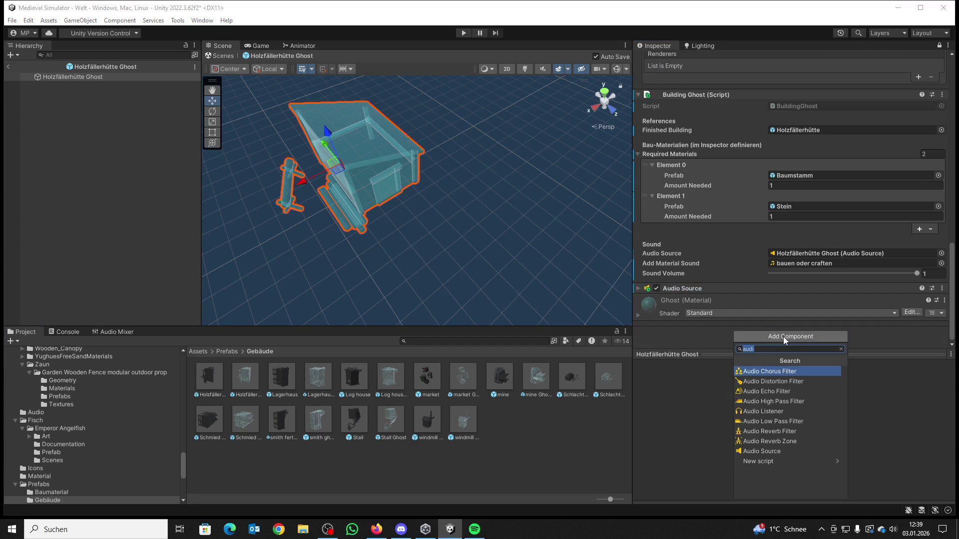
Step: Add a Box Collider to Holzfällerhütte Ghost via a 'box' search and orbit to view it
type("box")
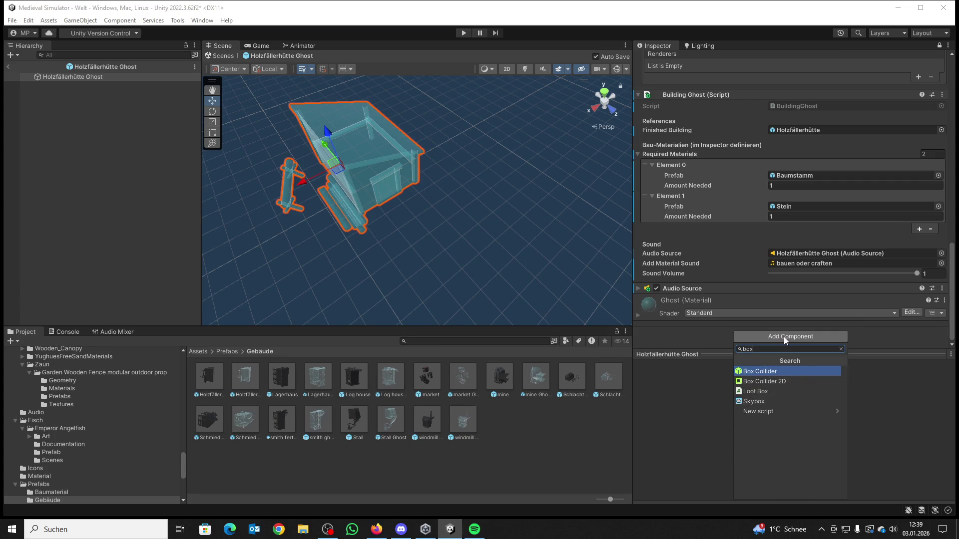
left_click(774, 368)
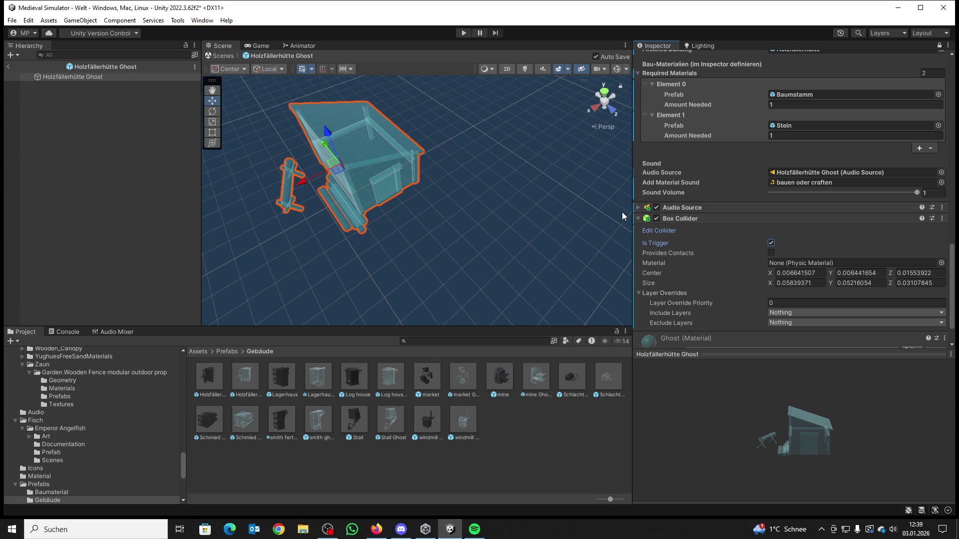
mouse_move(412, 220)
left_mouse_down("alt")
mouse_move(390, 213)
mouse_move(433, 212)
left_mouse_up("alt")
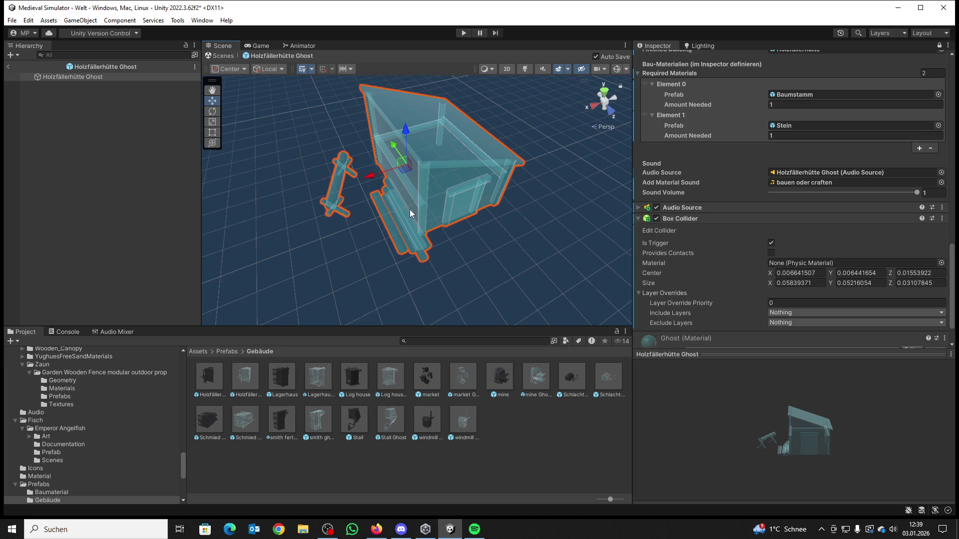
scroll(676, 226, "down", 2)
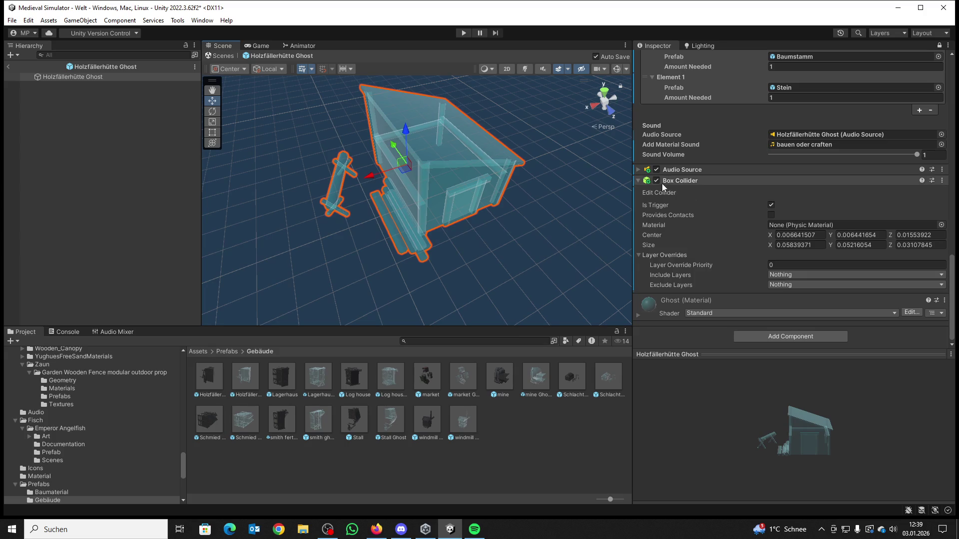
left_click(107, 159)
Step: Reselect the hut root to review its Box Collider settings, then open the Lagerhaus prefab
left_click(65, 75)
left_click(70, 78)
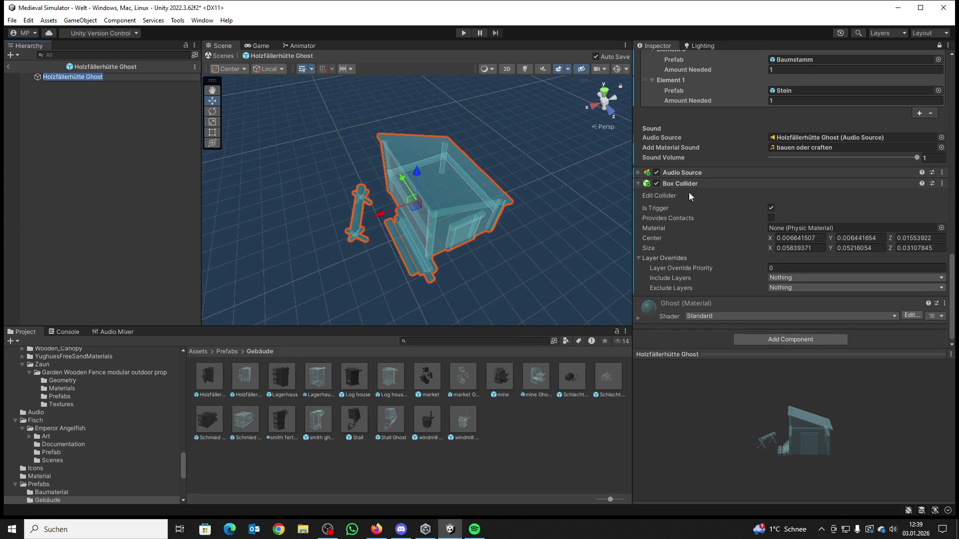
left_click(637, 184)
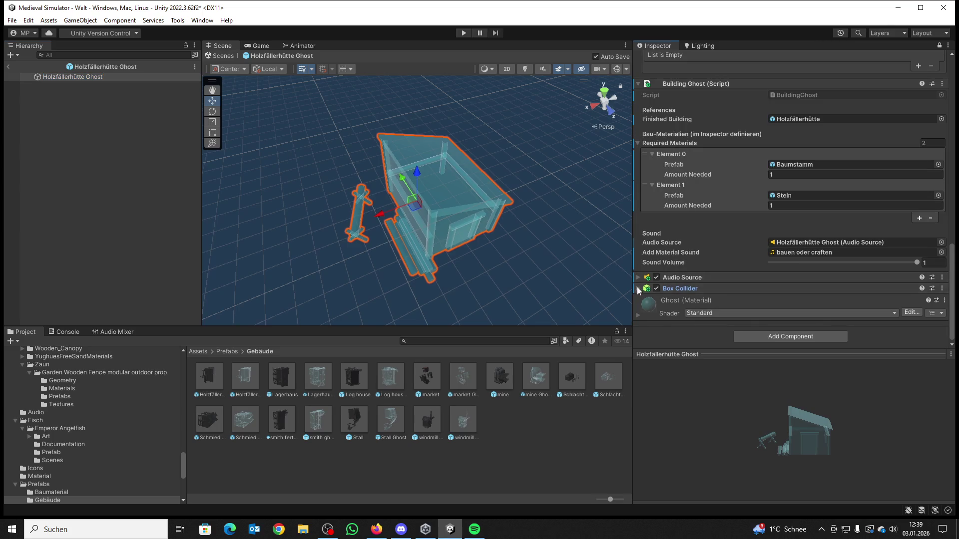
left_click(638, 288)
scroll(737, 298, "down", 5)
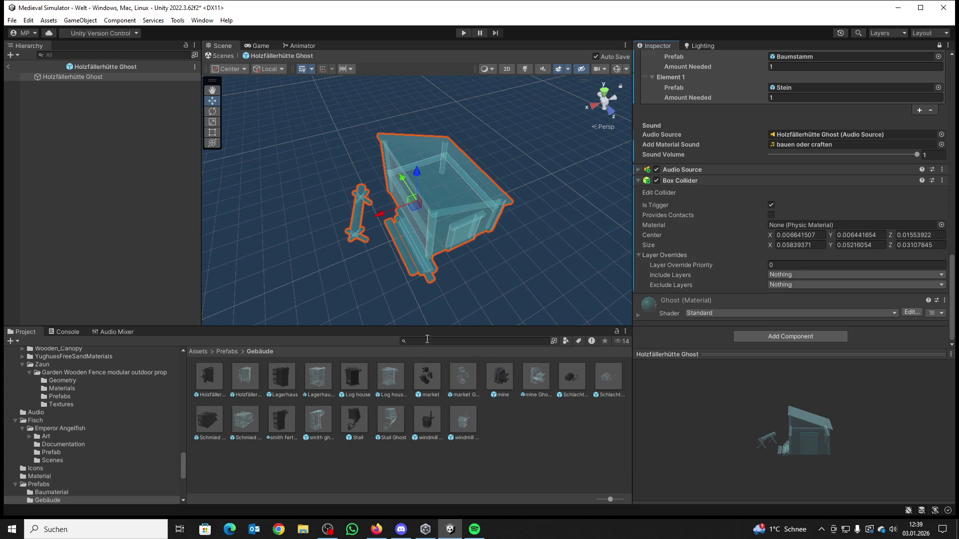
double_click(275, 379)
Step: Reopen the Holzfällerhütte Ghost prefab, return to the Welt scene, and clear the console errors
left_click(242, 379)
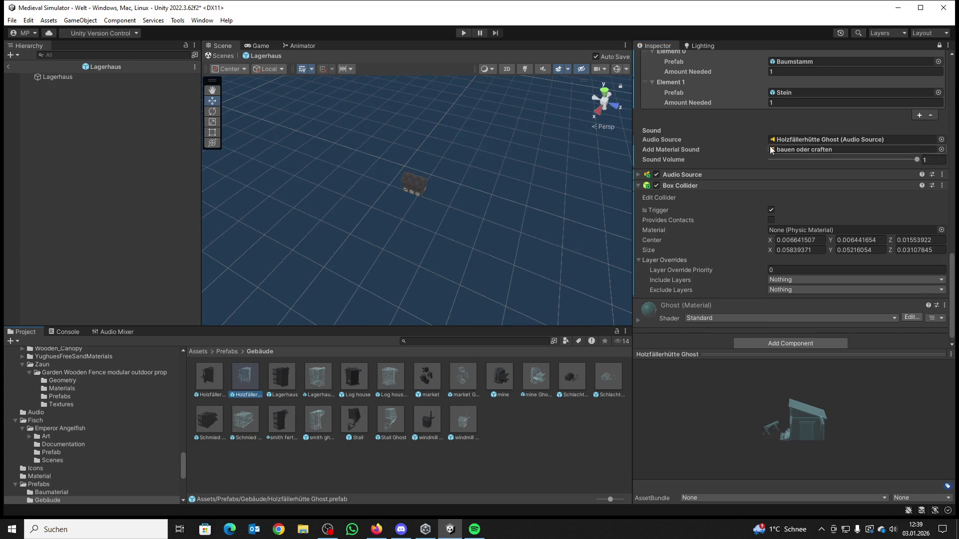
double_click(235, 377)
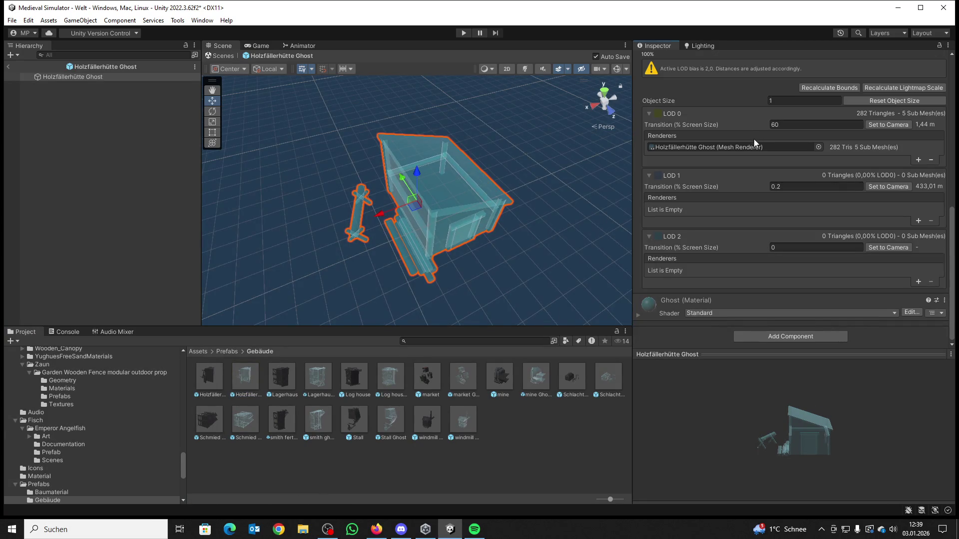
left_click(8, 66)
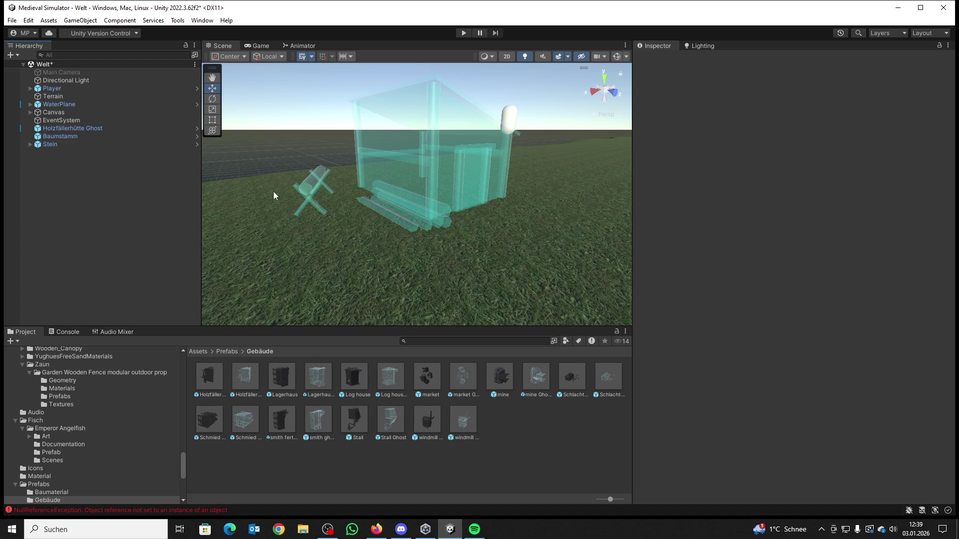
left_click(67, 331)
left_click(15, 341)
left_click(22, 331)
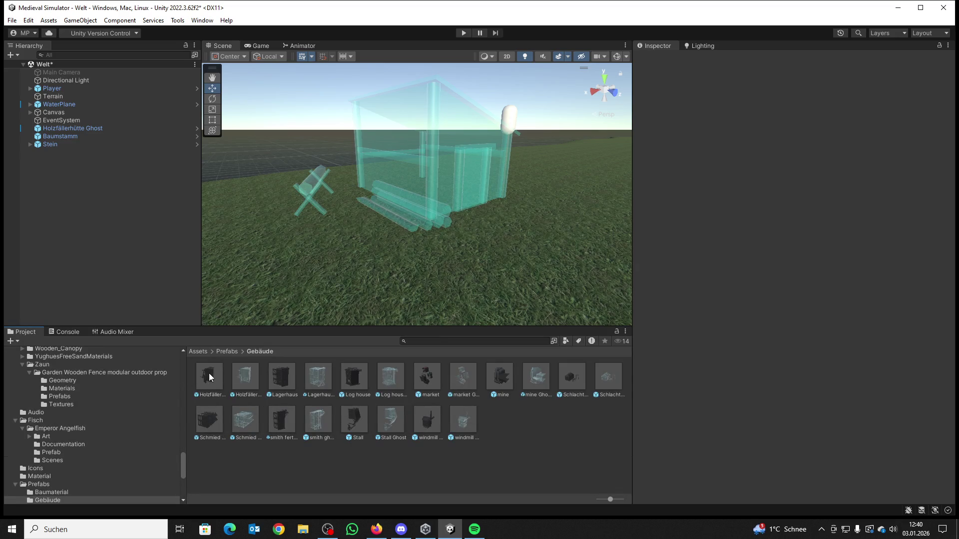
Step: Add a Box Collider with Is Trigger checked to the Holzfällerhütte Ghost prefab
double_click(245, 378)
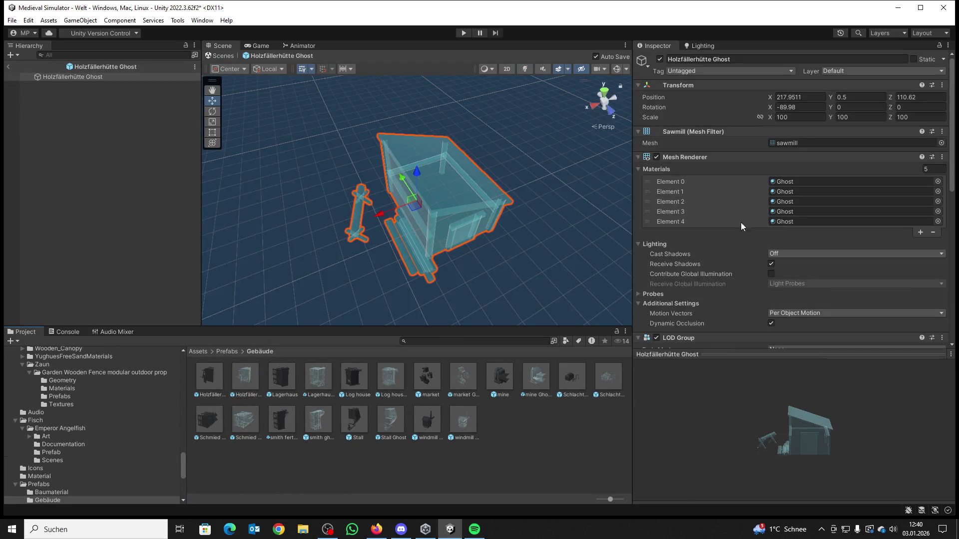
scroll(772, 202, "down", 10)
scroll(770, 205, "down", 2)
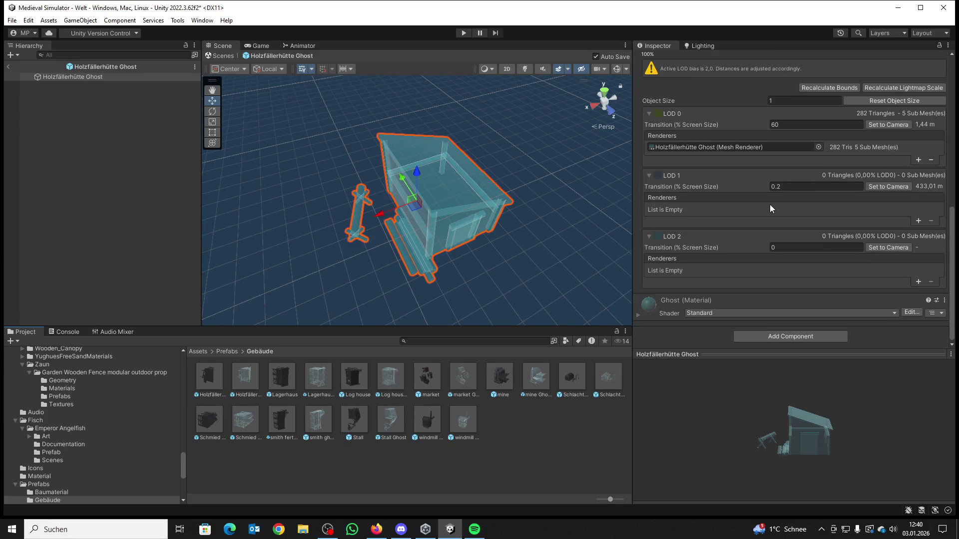
left_click(769, 334)
left_click(761, 370)
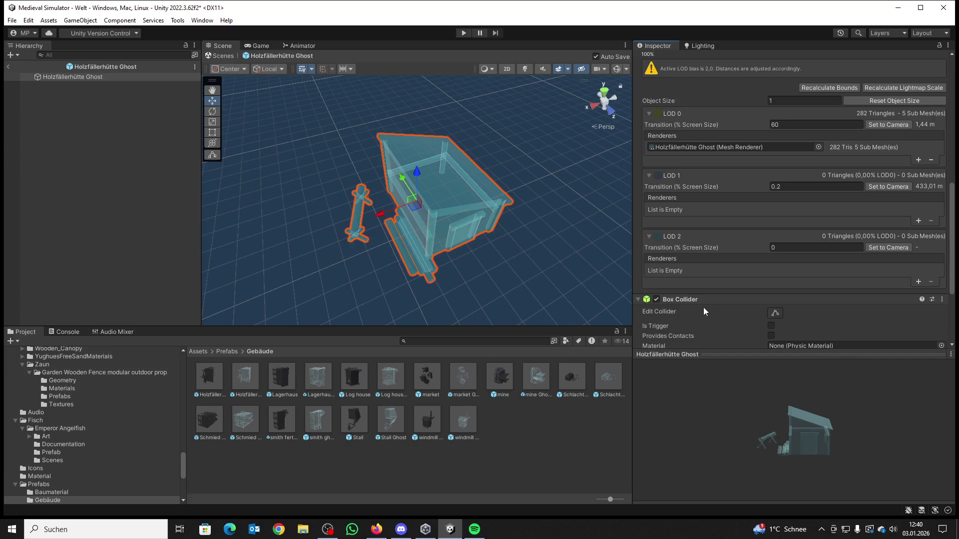
scroll(762, 324, "down", 3)
left_click(771, 245)
left_click(774, 231)
Step: Orbit around the hut, exit Prefab Mode to Welt, and start play mode
left_click_drag(565, 199, 567, 207)
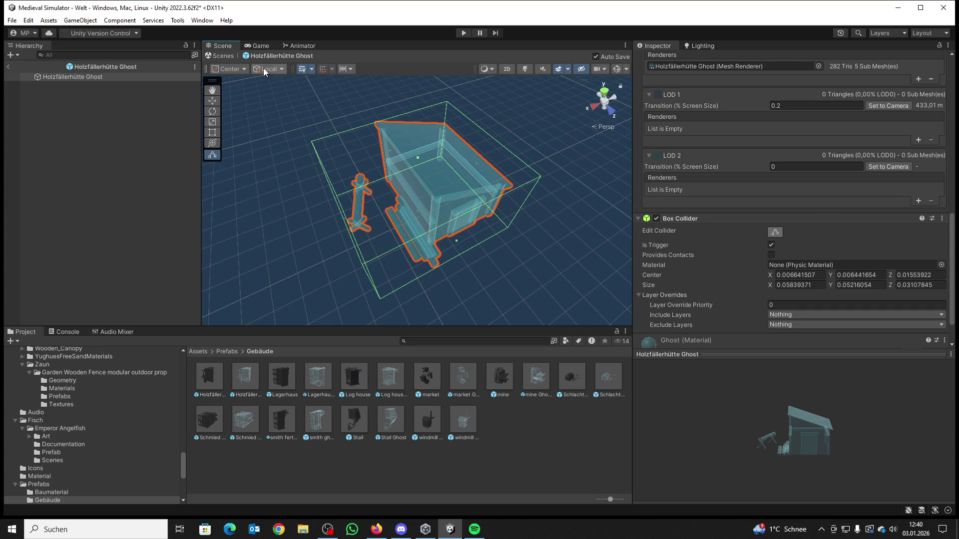
left_click(8, 67)
left_click(463, 33)
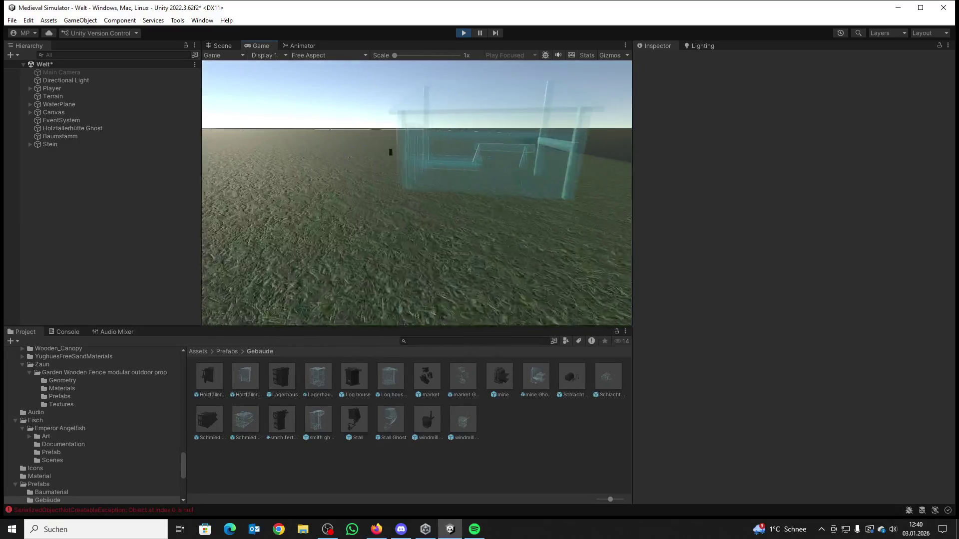
Step: Carry the Baumstamm log and Stein stone into the ghost to build the wooden hut
key("w")
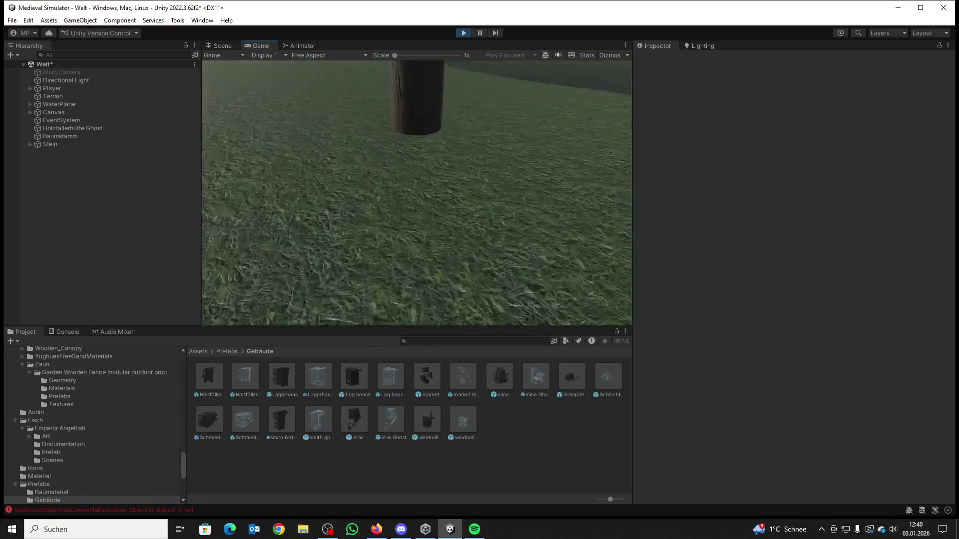
key("e")
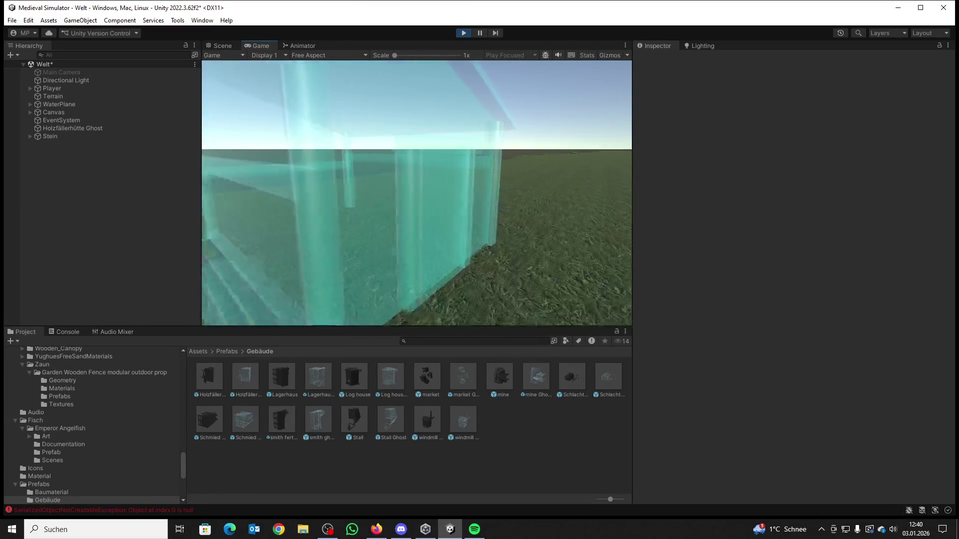
key("e")
key("w")
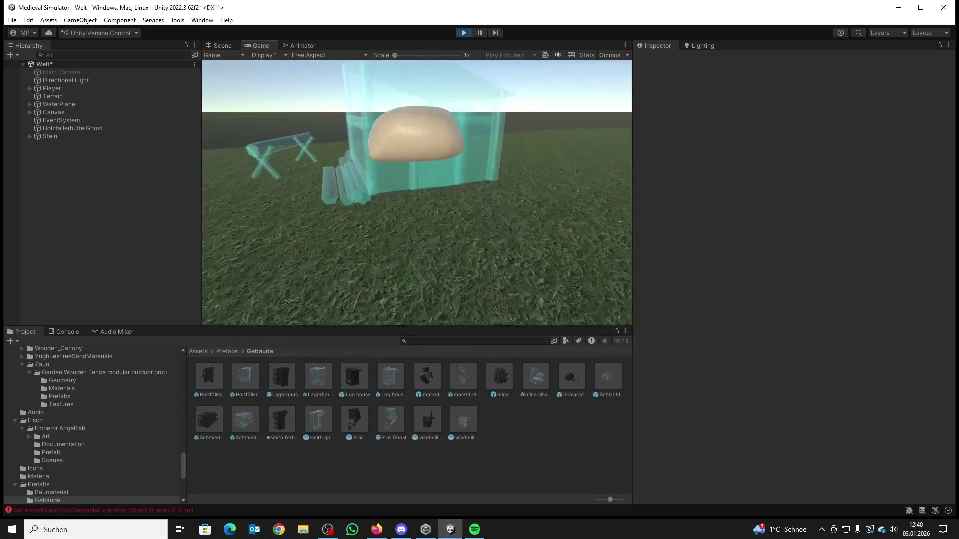
key("e")
key("s")
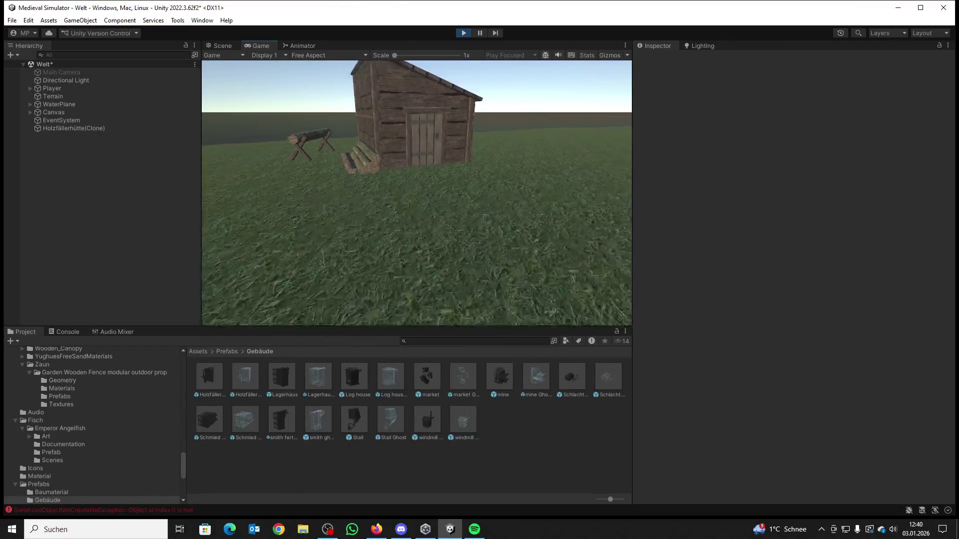
Step: Walk around the finished wooden hut to inspect it, then stop play mode
key("d")
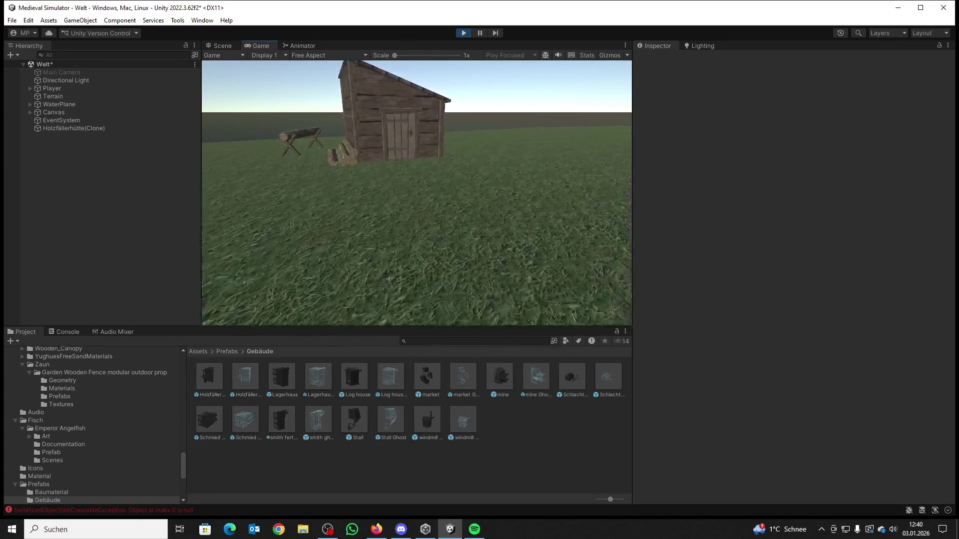
key("w")
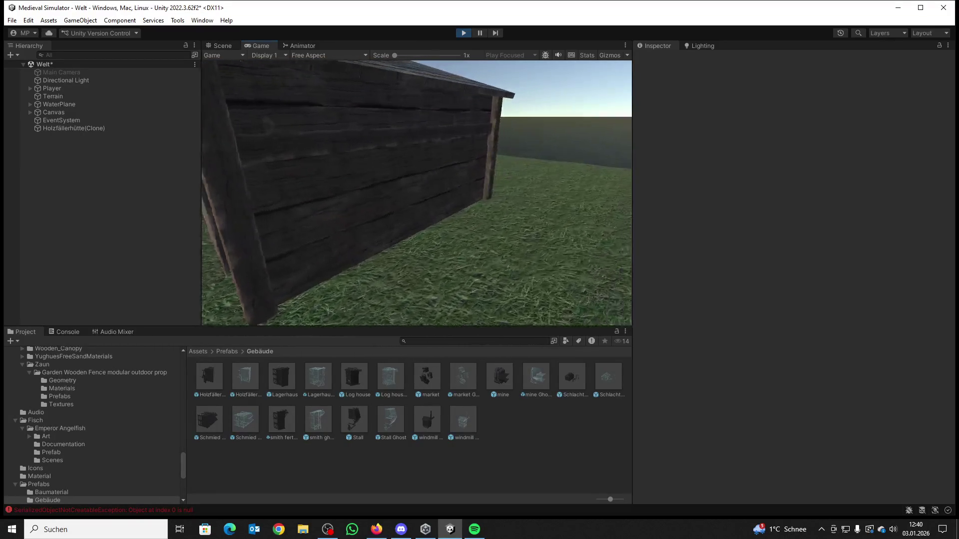
key("s")
key("a")
key("w")
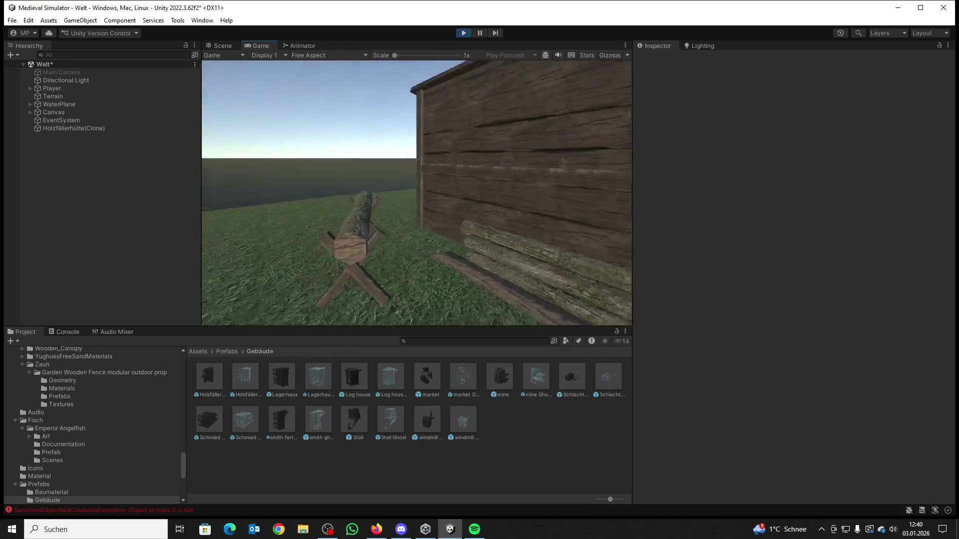
key("s")
key("w")
key("s")
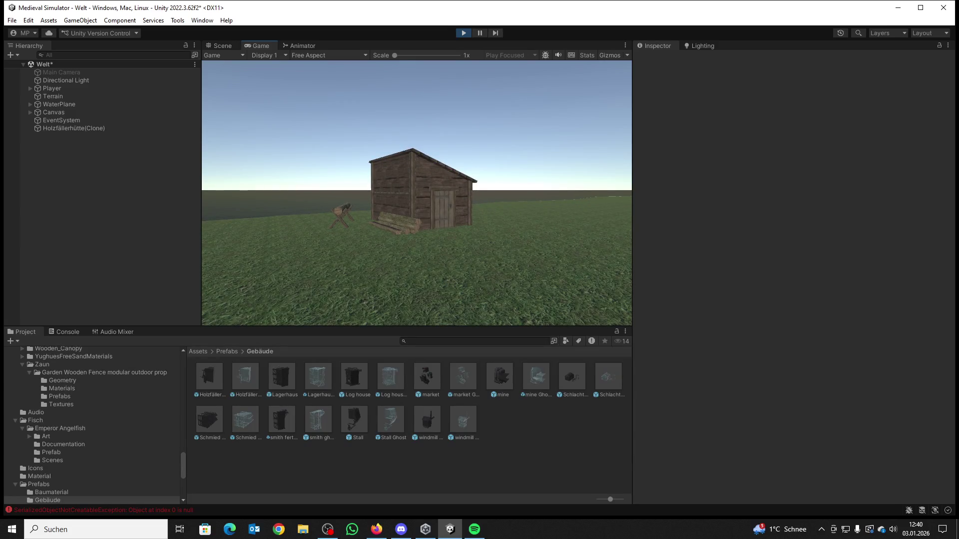
key("w")
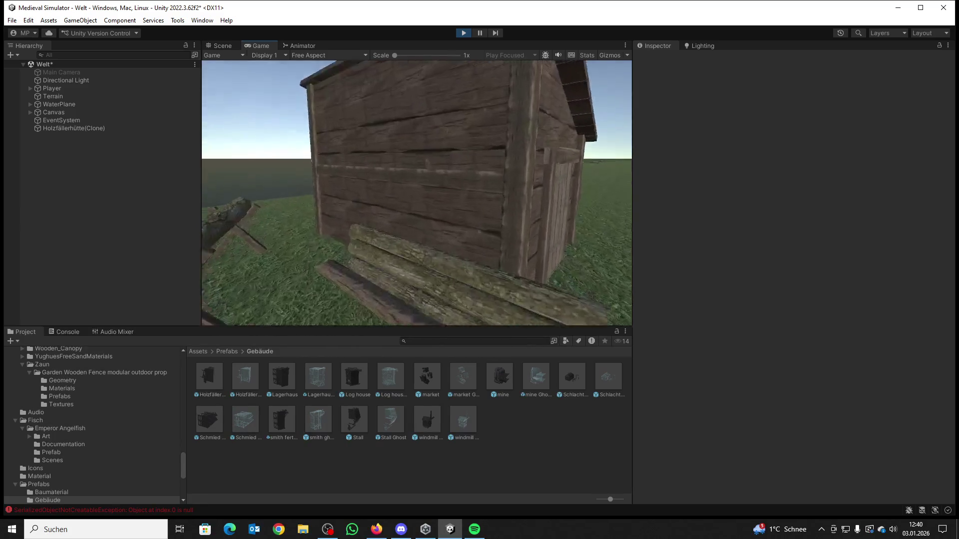
key("s")
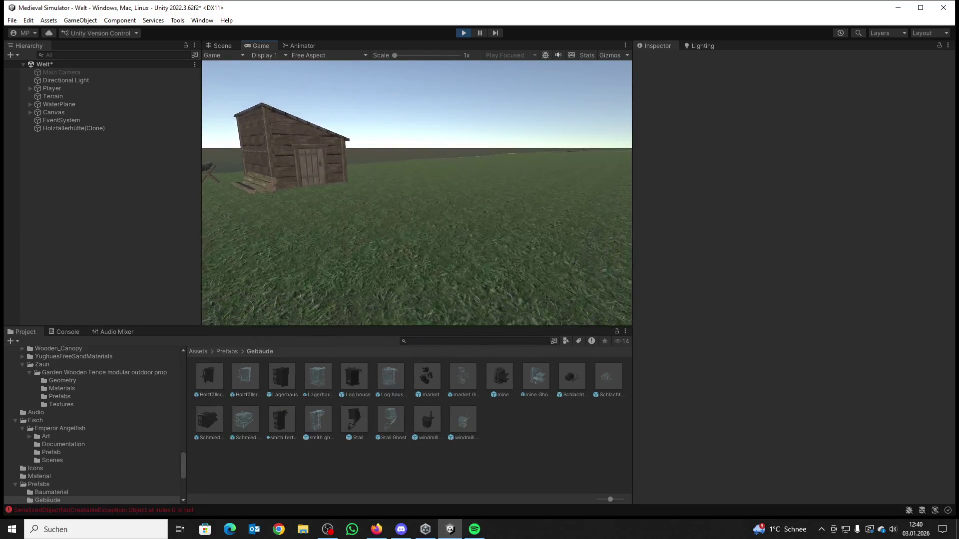
key("super")
left_click(464, 33)
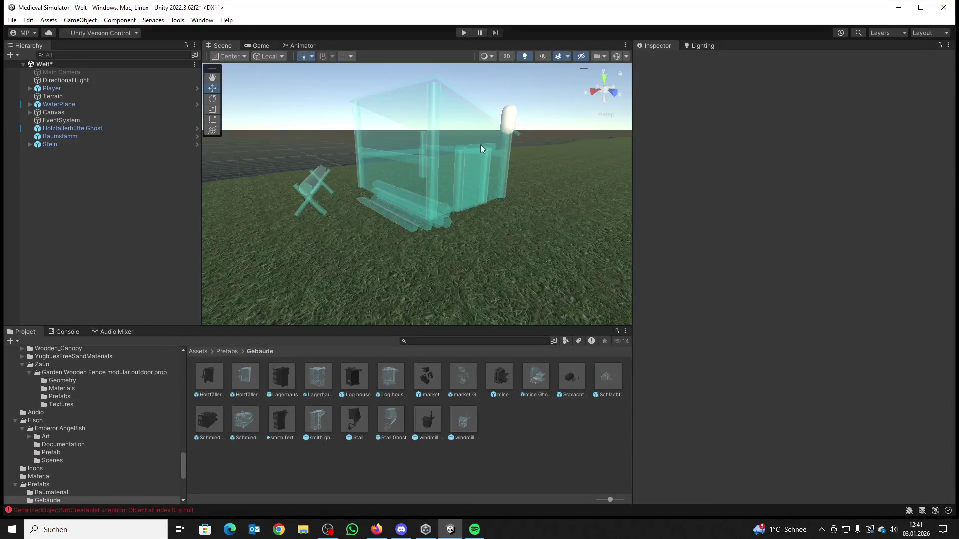
Step: Open the Lagerhaus Ghost prefab and add a Box Collider with Is Trigger ticked
scroll(477, 165, "down", 5)
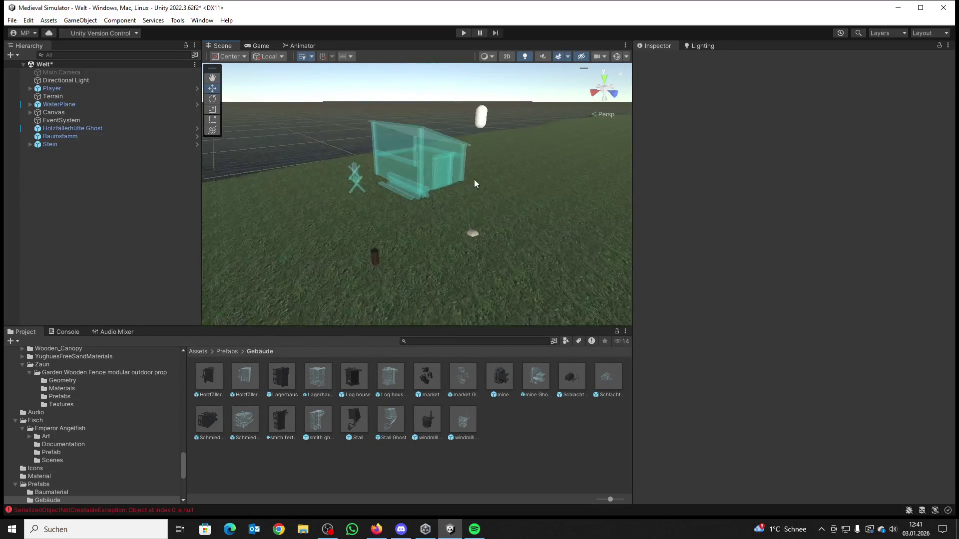
double_click(312, 381)
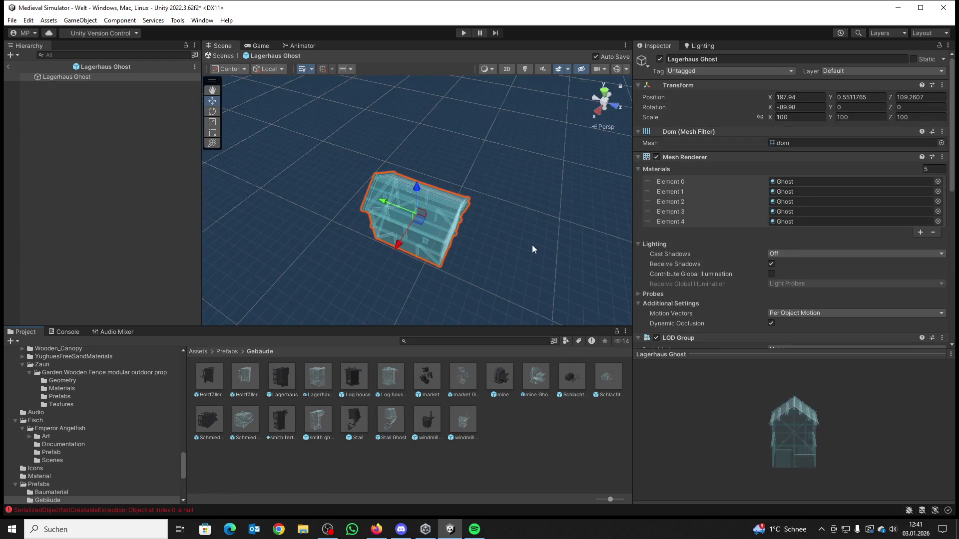
scroll(806, 341, "down", 10)
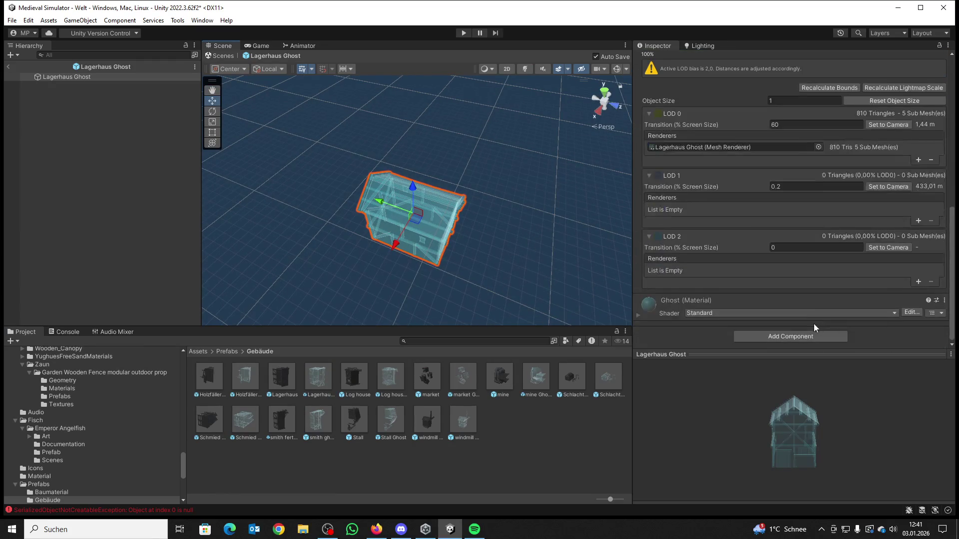
left_click(801, 336)
left_click(759, 370)
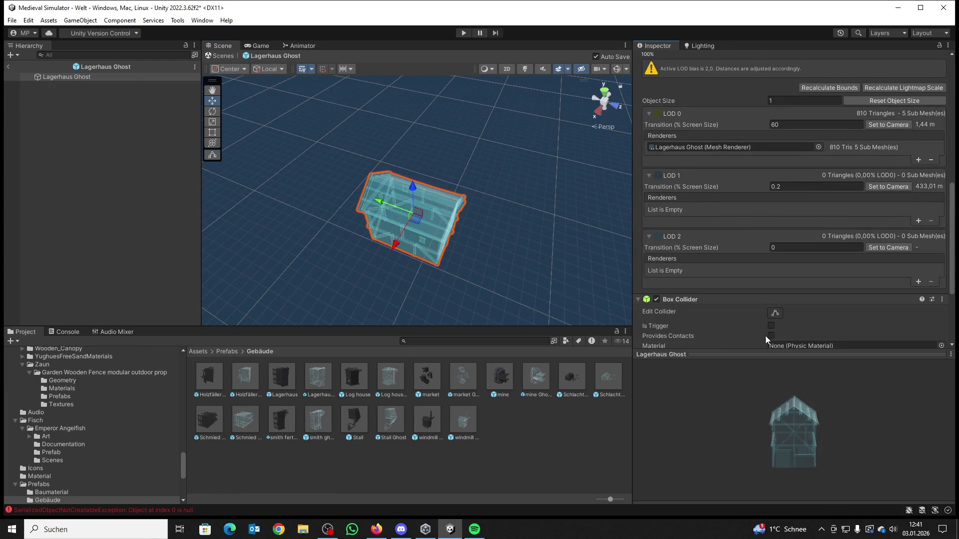
left_click(771, 325)
left_click(775, 314)
Step: Orbit around the storehouse to check the collider, then save via the File menu
scroll(525, 264, "up", 5)
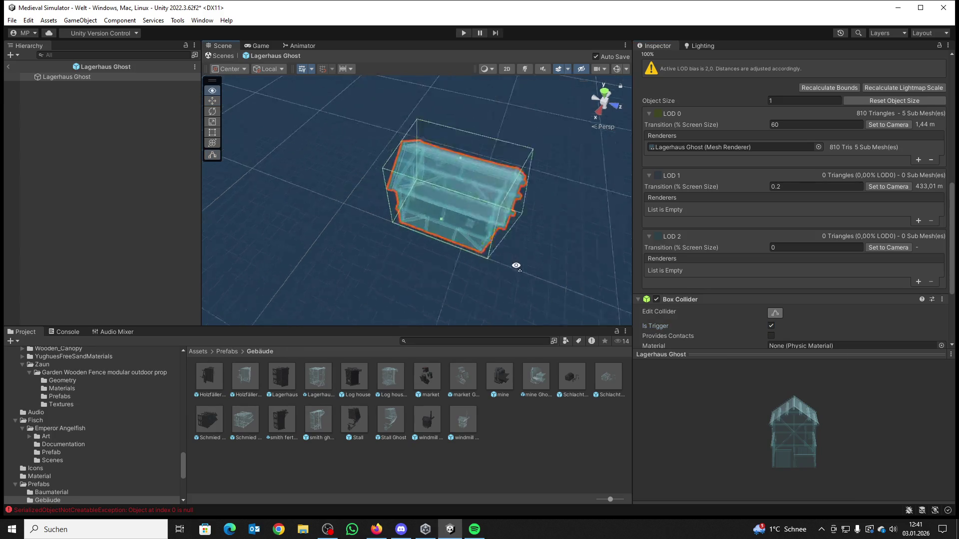
scroll(525, 265, "down", 5)
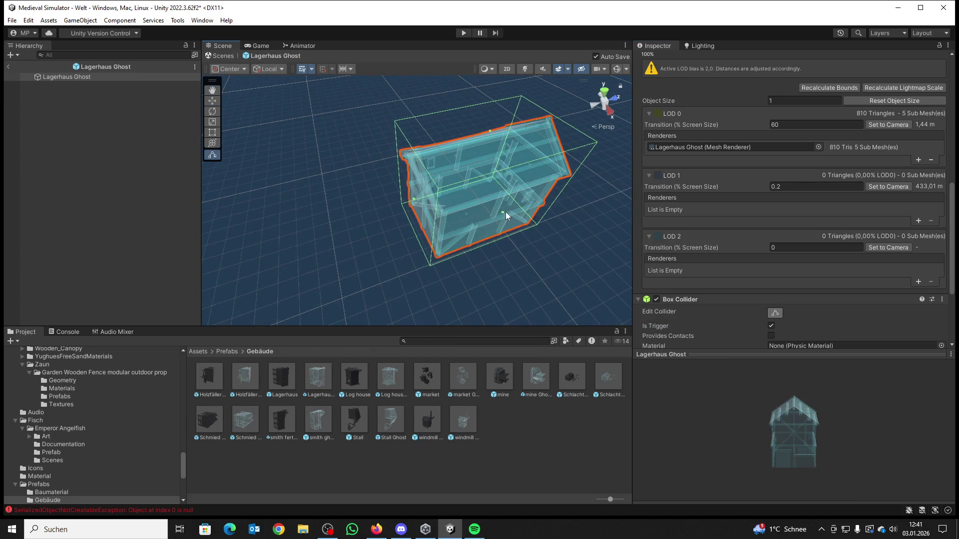
mouse_move(502, 215)
left_mouse_down()
mouse_move(515, 235)
mouse_move(579, 229)
mouse_move(520, 208)
mouse_move(498, 146)
mouse_move(478, 149)
mouse_move(528, 171)
mouse_move(533, 194)
mouse_move(724, 134)
mouse_move(446, 181)
left_mouse_up()
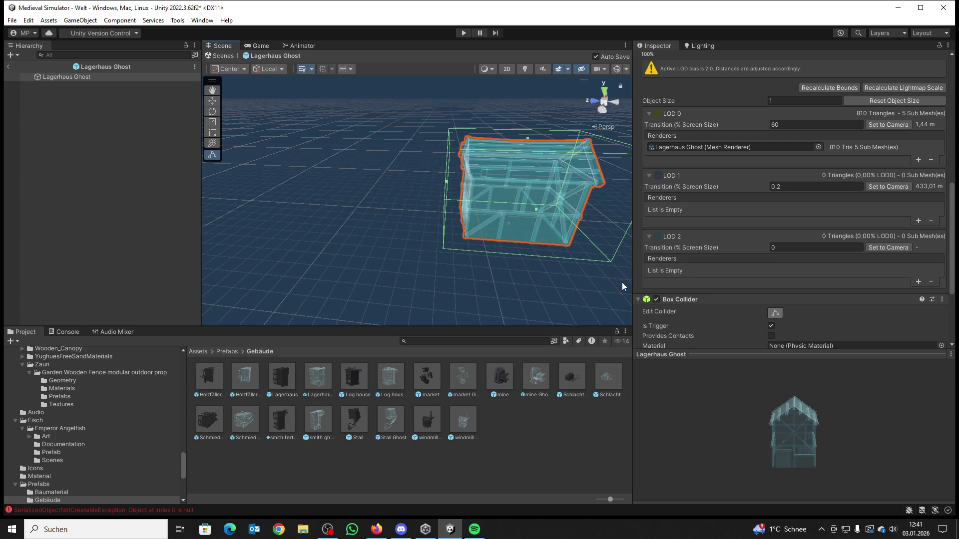
left_click(14, 23)
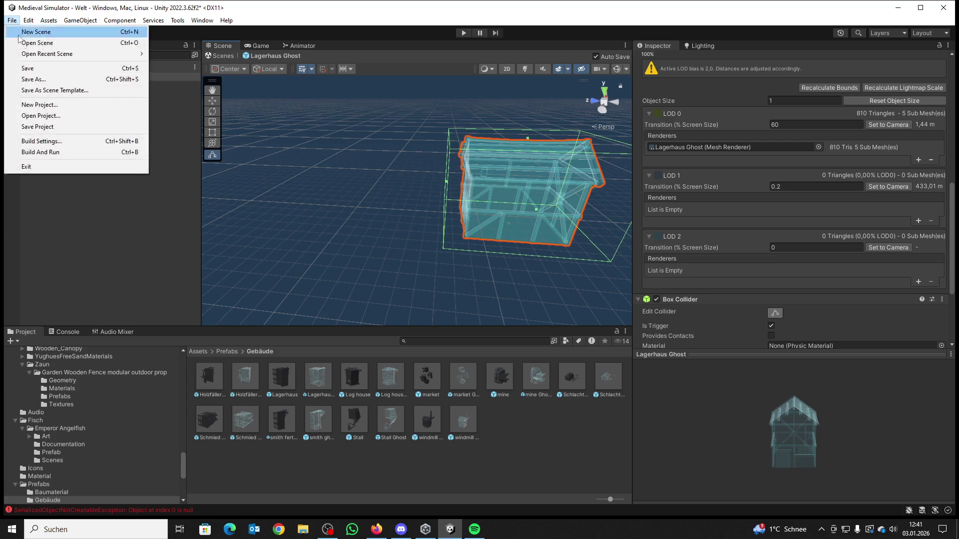
left_click(28, 70)
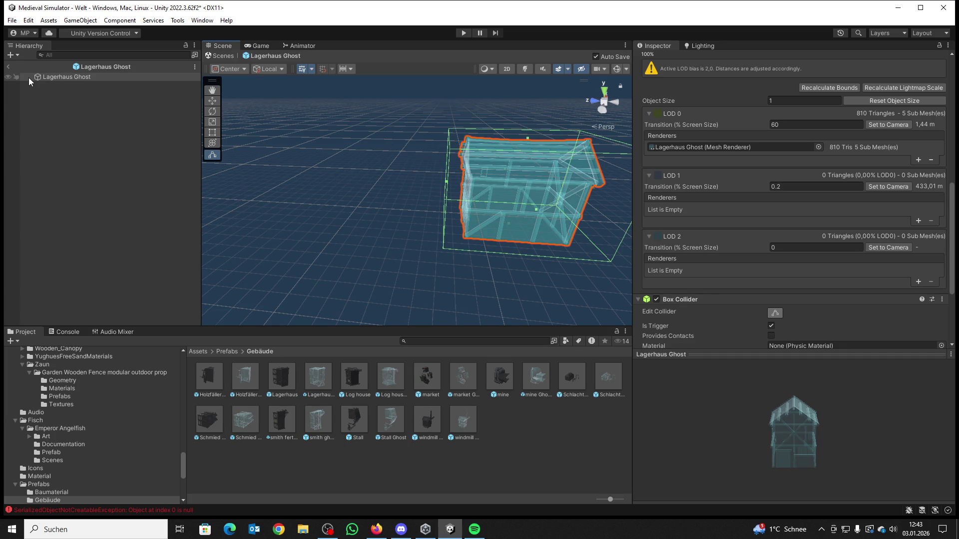
Step: Add a Box Collider set to Is Trigger to the Log house Ghost prefab
double_click(387, 381)
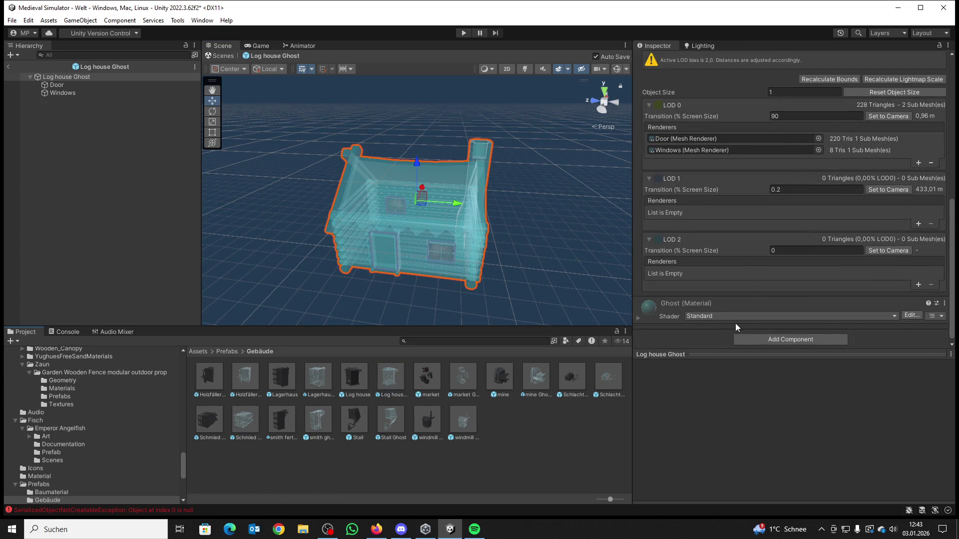
left_click(760, 343)
left_click(759, 374)
scroll(773, 332, "down", 1)
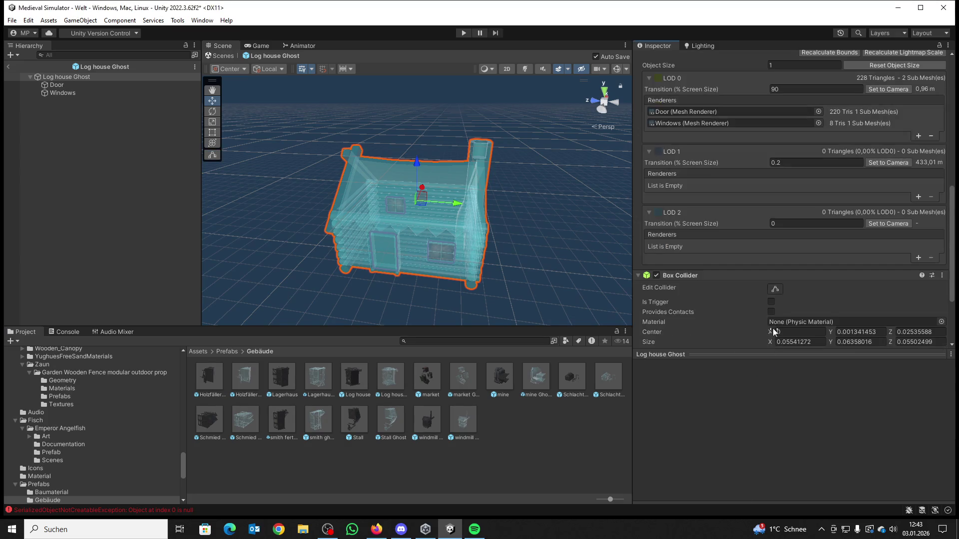
left_click(771, 302)
left_click(776, 291)
Step: Stretch the Log house collider to the house's full width, then open the market Ghost prefab
mouse_move(423, 230)
left_mouse_down()
mouse_move(404, 227)
mouse_move(440, 220)
mouse_move(467, 235)
left_mouse_up()
mouse_move(415, 211)
left_mouse_down()
mouse_move(421, 227)
mouse_move(502, 197)
mouse_move(489, 197)
mouse_move(621, 176)
mouse_move(489, 178)
mouse_move(735, 146)
mouse_move(436, 204)
mouse_move(402, 193)
left_mouse_up()
key("f")
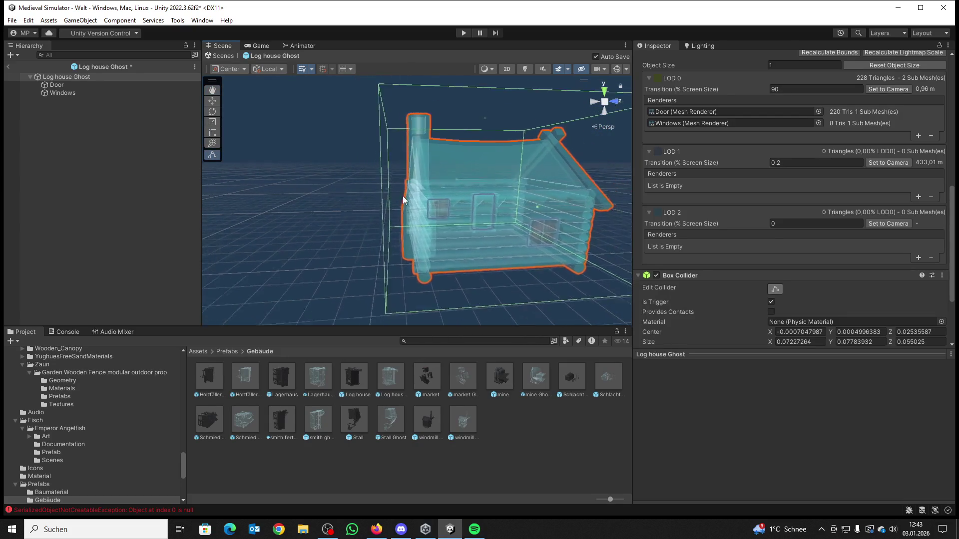
double_click(459, 370)
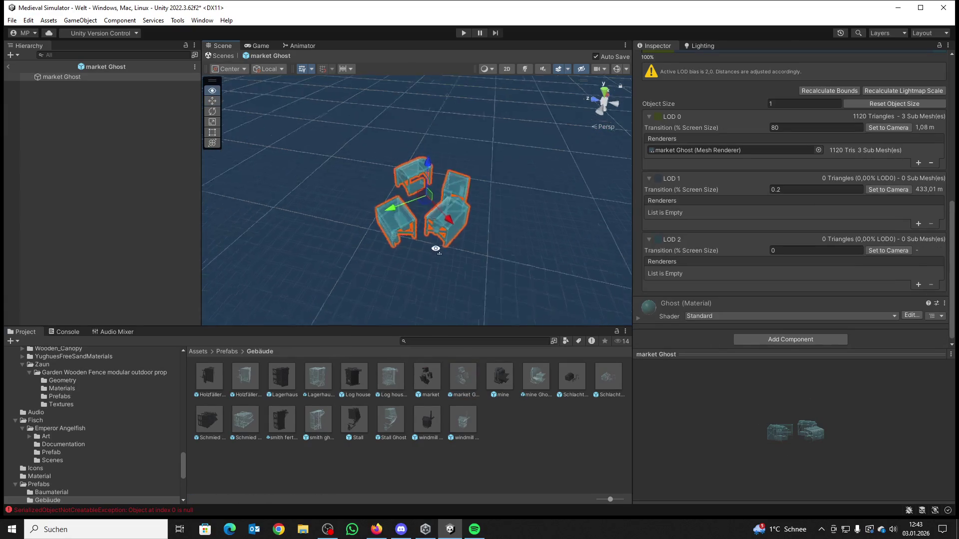
Step: Add a trigger Box Collider to the market Ghost prefab
left_click(778, 341)
left_click(766, 371)
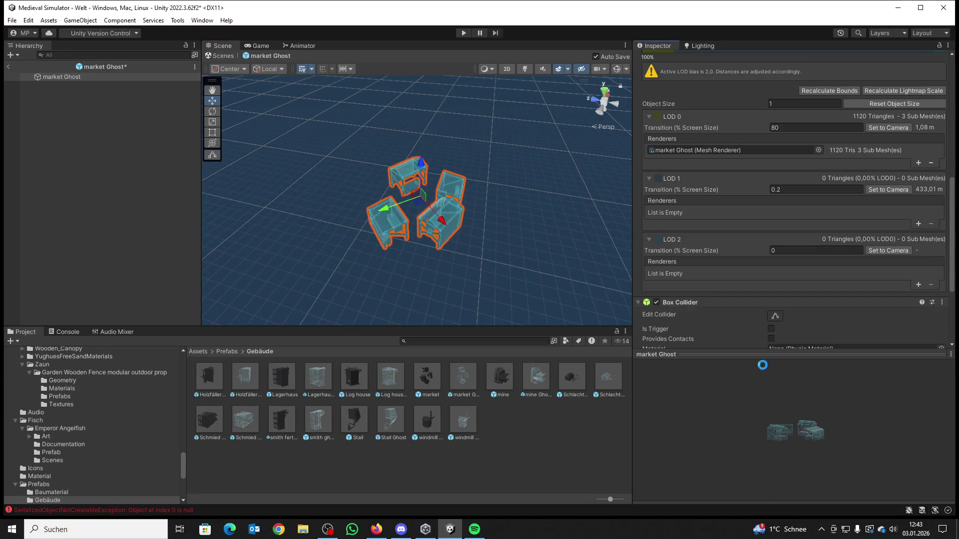
left_click(771, 328)
scroll(539, 239, "up", 3)
left_click(775, 315)
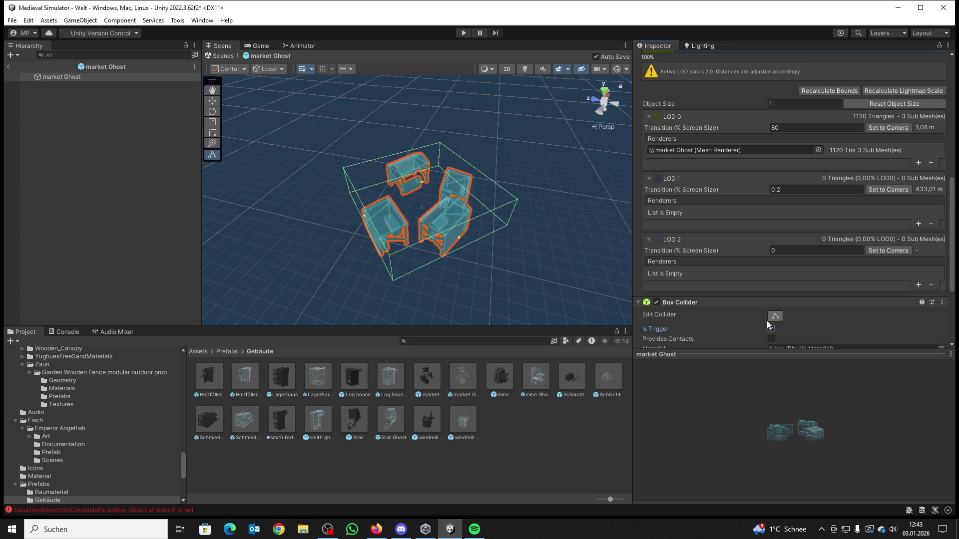
mouse_move(574, 265)
left_mouse_down()
mouse_move(597, 275)
mouse_move(577, 273)
left_mouse_up()
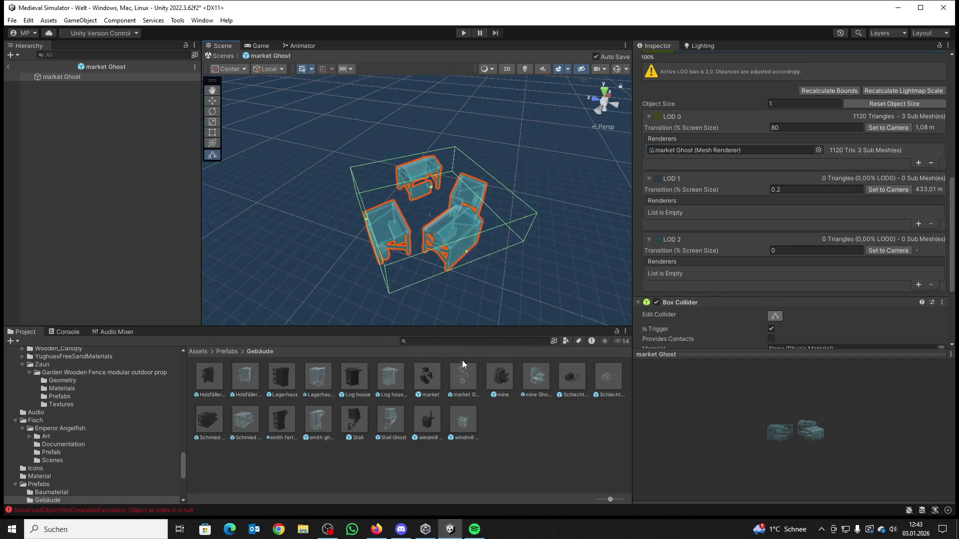
Step: Open the Schlachter Ghost prefab and add a trigger Box Collider to it
double_click(544, 375)
left_click(787, 341)
left_click(771, 373)
left_click(775, 327)
left_click(775, 316)
left_click_drag(508, 241, 487, 211)
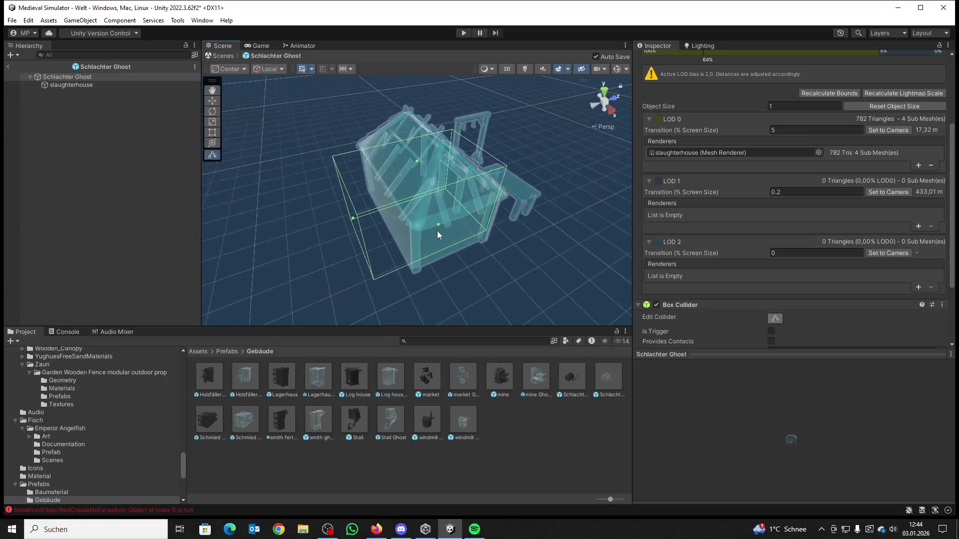
Step: Extend the Schlachter Ghost collider over the side structure, then open Schmied Stufe 2 Ghost
mouse_move(482, 268)
left_mouse_down()
mouse_move(590, 248)
mouse_move(435, 239)
mouse_move(499, 240)
mouse_move(403, 262)
mouse_move(412, 283)
left_mouse_up()
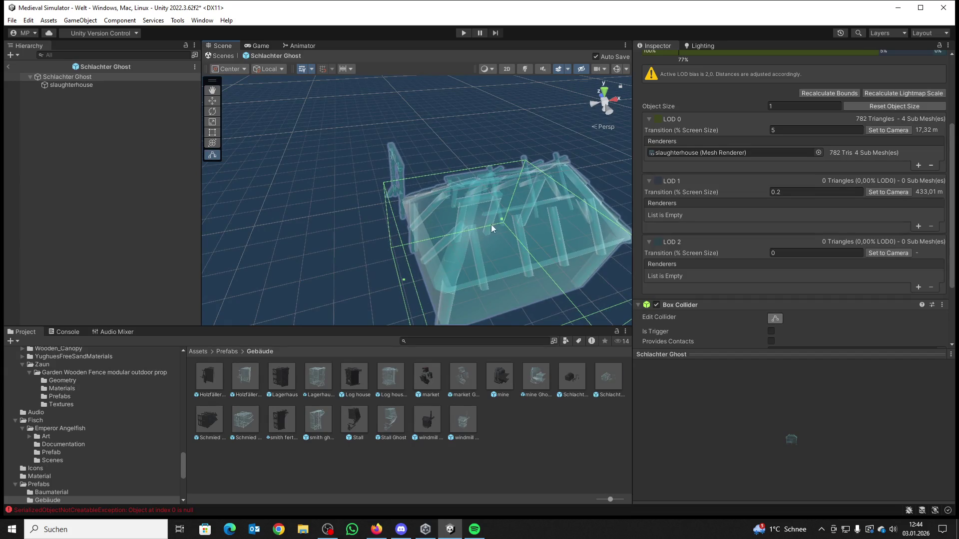
mouse_move(501, 219)
left_mouse_down()
mouse_move(521, 187)
mouse_move(448, 234)
mouse_move(472, 236)
left_mouse_up()
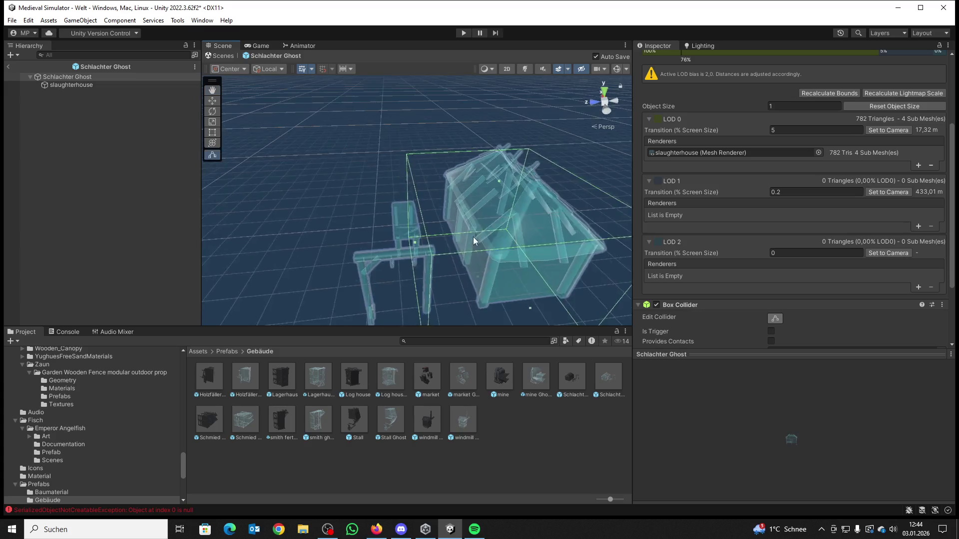
left_click_drag(415, 242, 355, 250)
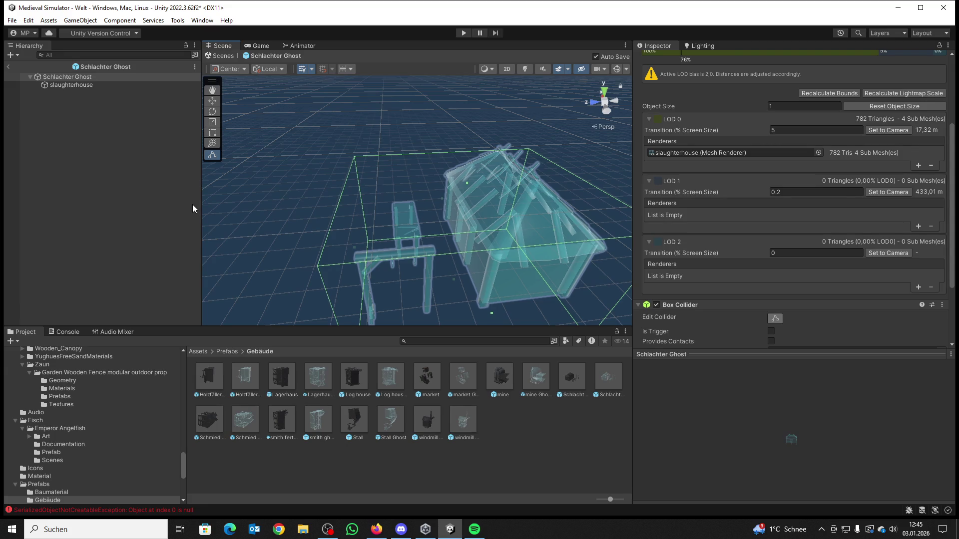
double_click(246, 420)
Step: Add a trigger Box Collider, found by searching 'box', around the Schmied Stufe 2 smithy
scroll(769, 249, "down", 5)
scroll(789, 240, "down", 3)
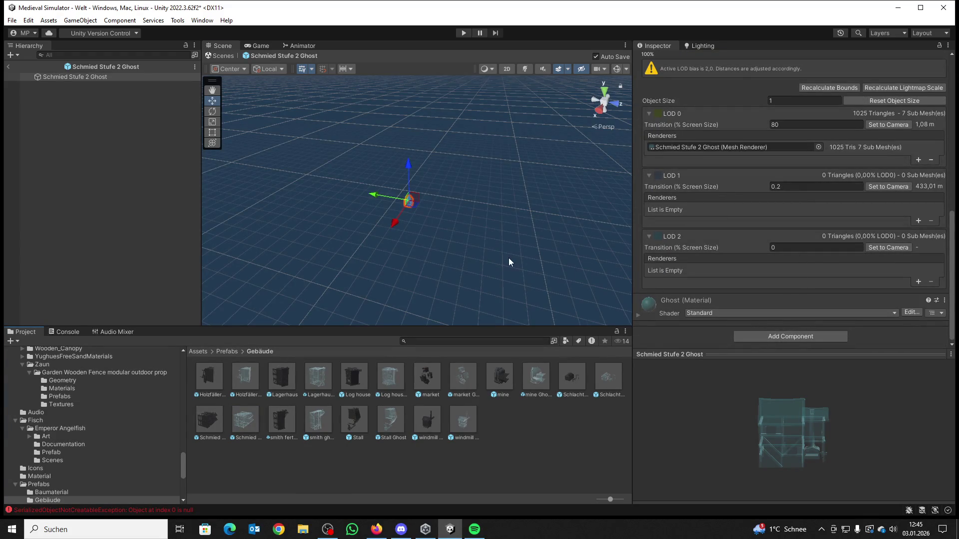
key("f")
left_click(762, 336)
type("box")
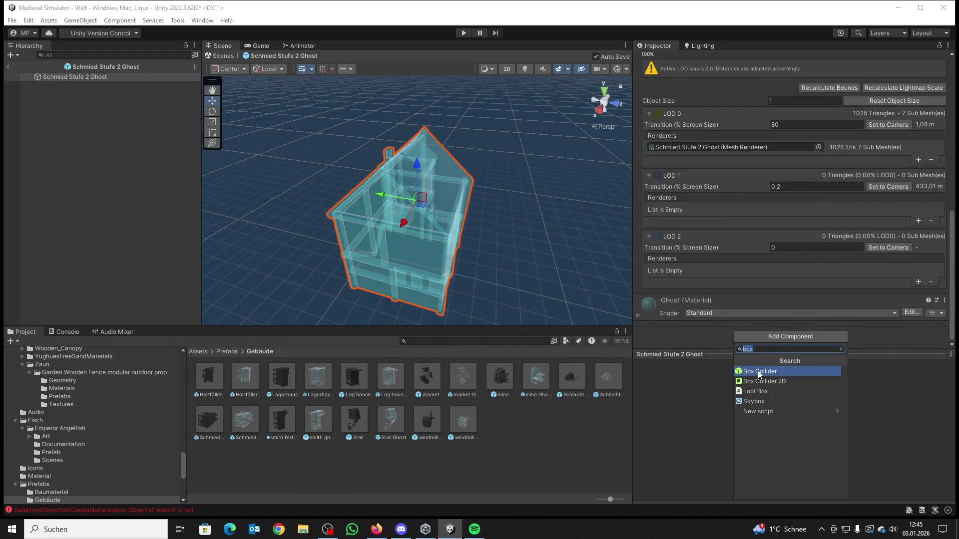
left_click(757, 370)
left_click(776, 313)
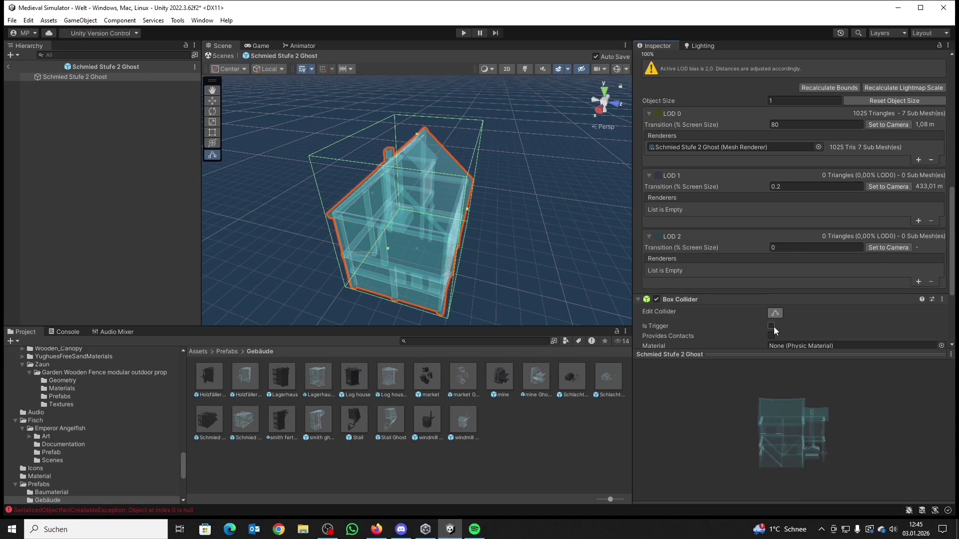
left_click(771, 326)
mouse_move(494, 233)
left_mouse_down()
mouse_move(482, 235)
mouse_move(440, 197)
mouse_move(463, 192)
mouse_move(529, 236)
mouse_move(529, 172)
mouse_move(514, 160)
mouse_move(540, 160)
mouse_move(539, 150)
mouse_move(586, 187)
left_mouse_up()
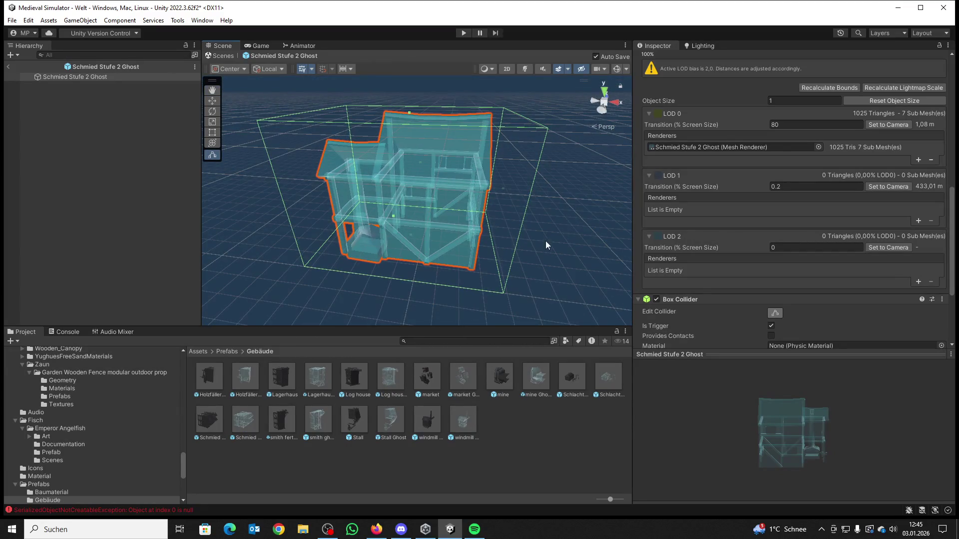
left_click(321, 414)
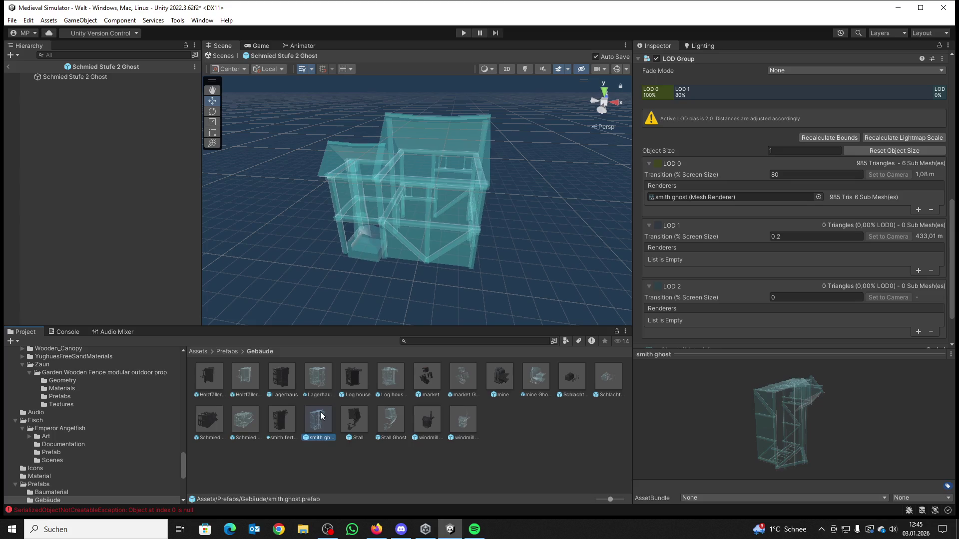
Step: Open the smith ghost prefab and add a Box Collider with its edit handles shown
double_click(319, 411)
left_click(765, 338)
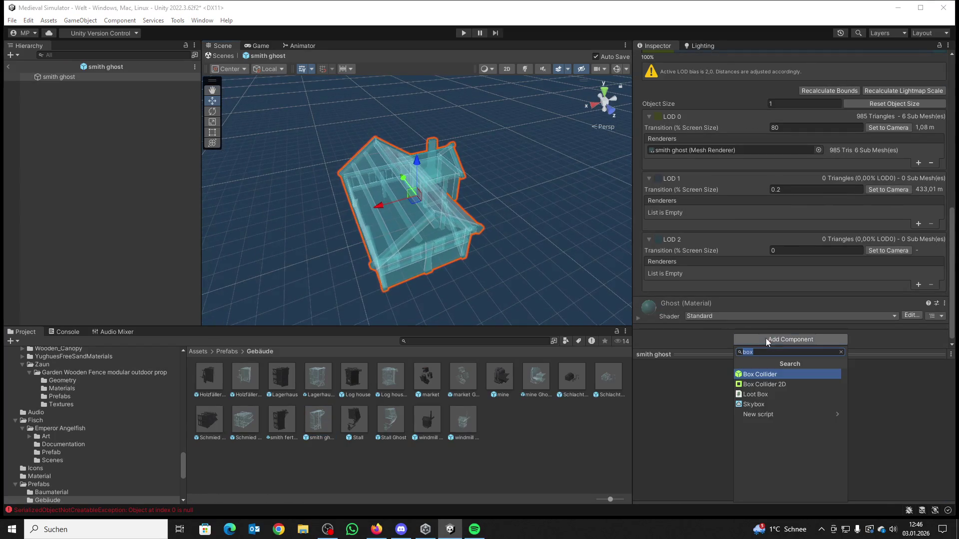
left_click(765, 375)
left_click(775, 316)
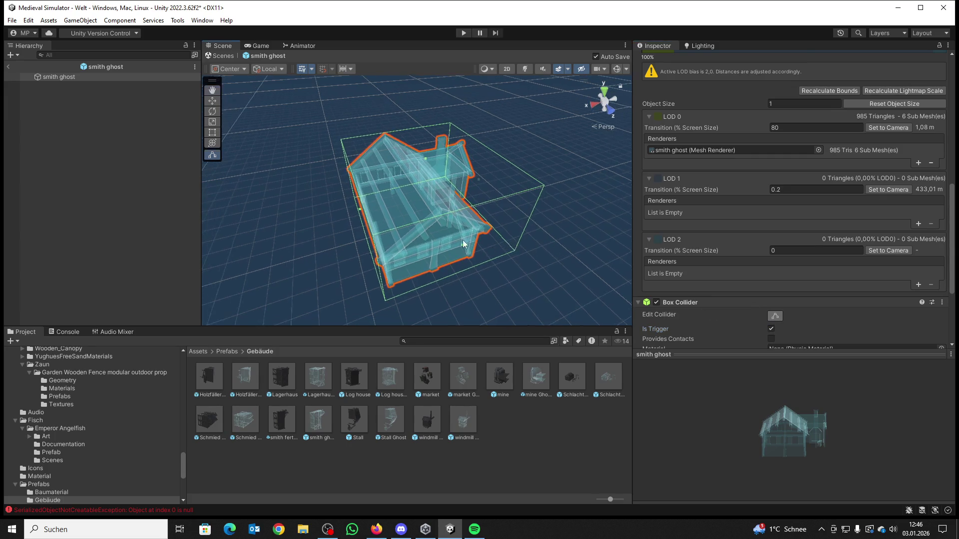
Step: Fit the smith ghost collider's faces tightly around the house, then open Stall Ghost
left_click_drag(462, 241, 466, 256)
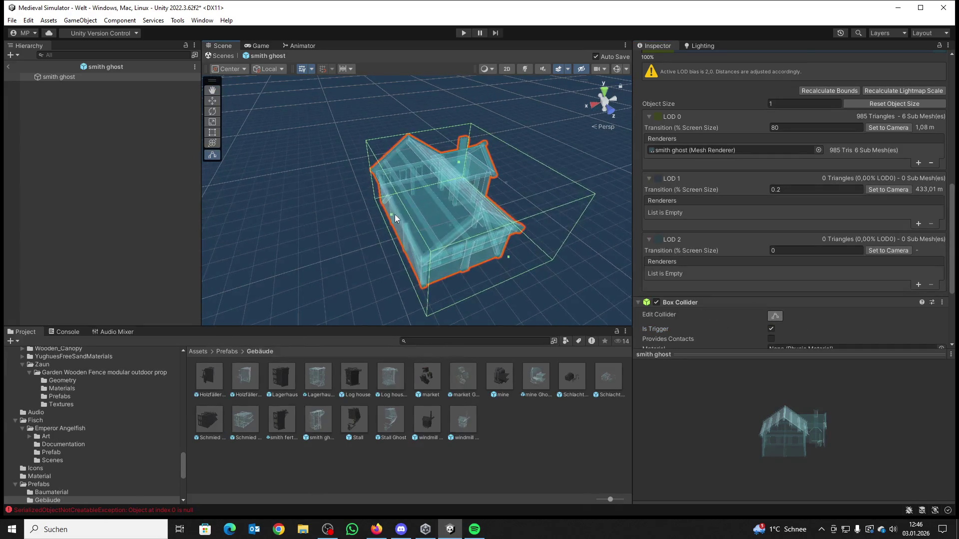
mouse_move(381, 218)
left_mouse_down()
mouse_move(574, 213)
mouse_move(517, 220)
mouse_move(769, 192)
mouse_move(595, 157)
left_mouse_up()
left_click_drag(547, 129, 531, 134)
key("f")
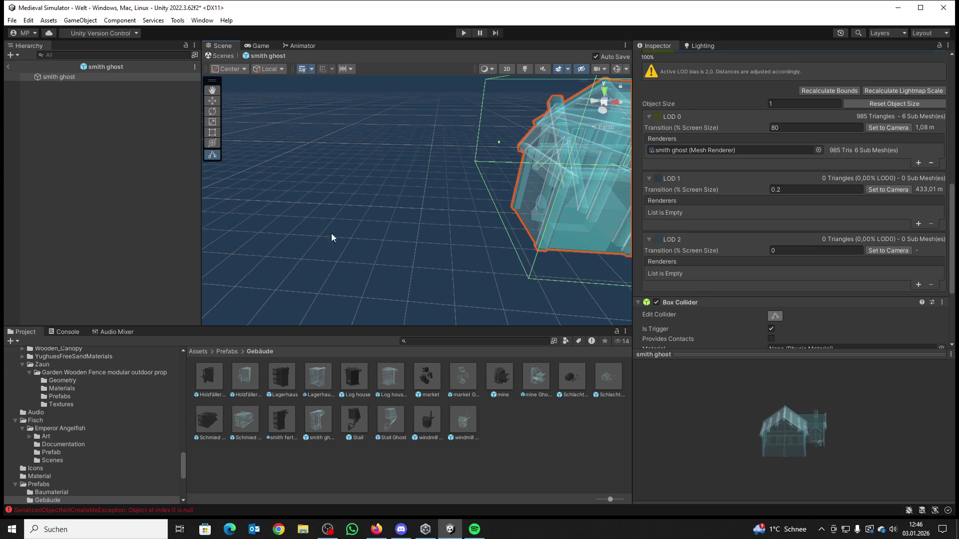
double_click(390, 422)
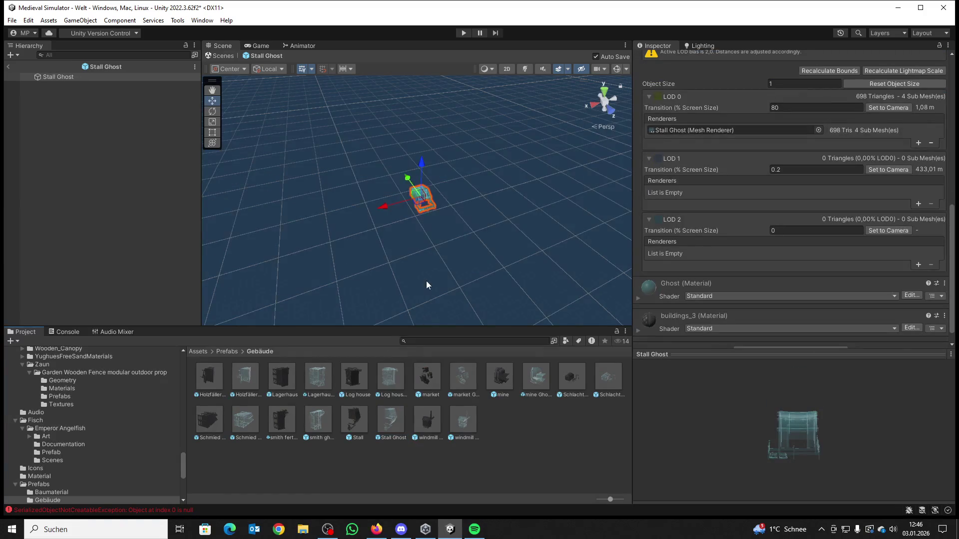
Step: Add a Box Collider to the Stall Ghost, size it around the stall, and mark it Is Trigger
key("f")
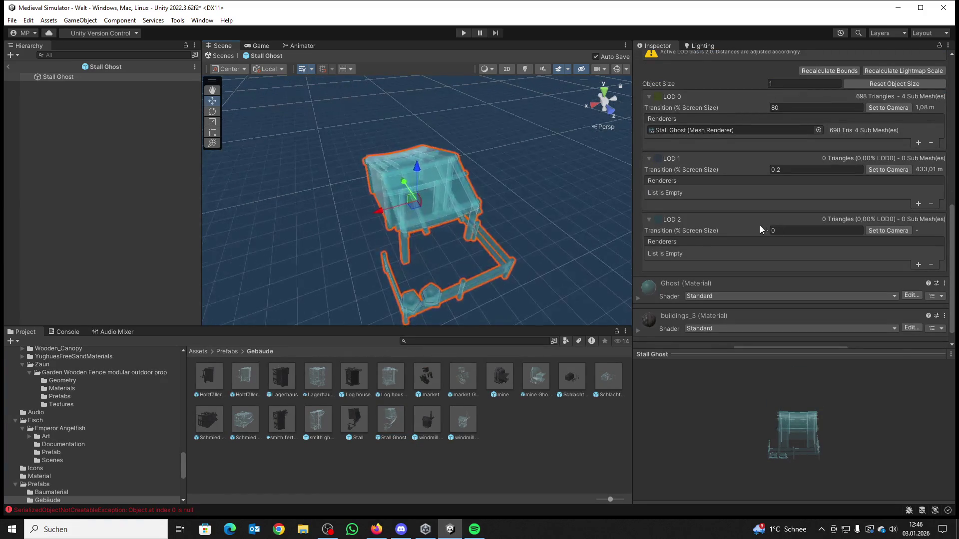
scroll(781, 252, "down", 1)
left_click(775, 335)
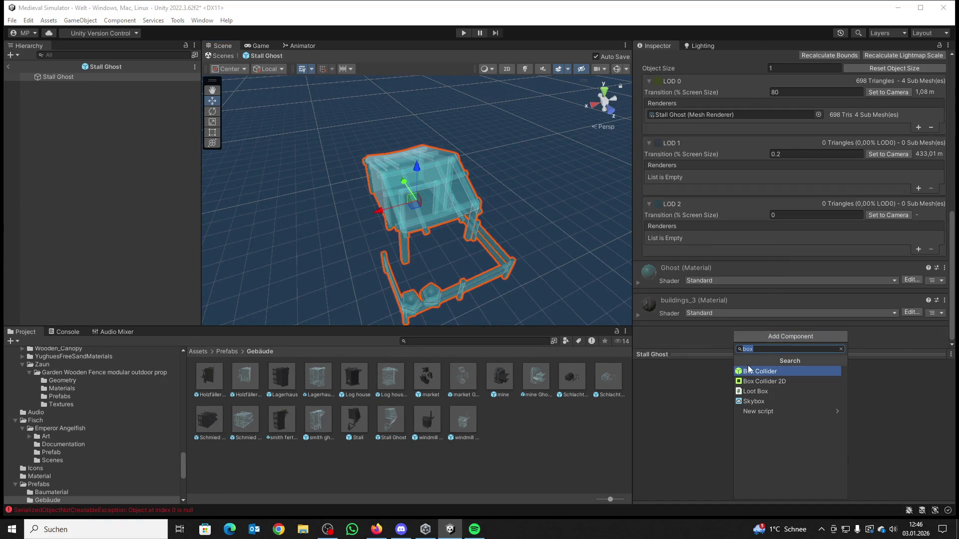
key("Escape")
scroll(785, 301, "down", 1)
mouse_move(459, 211)
left_mouse_down()
mouse_move(456, 240)
mouse_move(523, 243)
mouse_move(488, 220)
left_mouse_up()
mouse_move(359, 204)
left_mouse_down()
mouse_move(354, 213)
mouse_move(563, 182)
mouse_move(562, 172)
mouse_move(537, 170)
mouse_move(648, 233)
left_mouse_up()
left_click(771, 267)
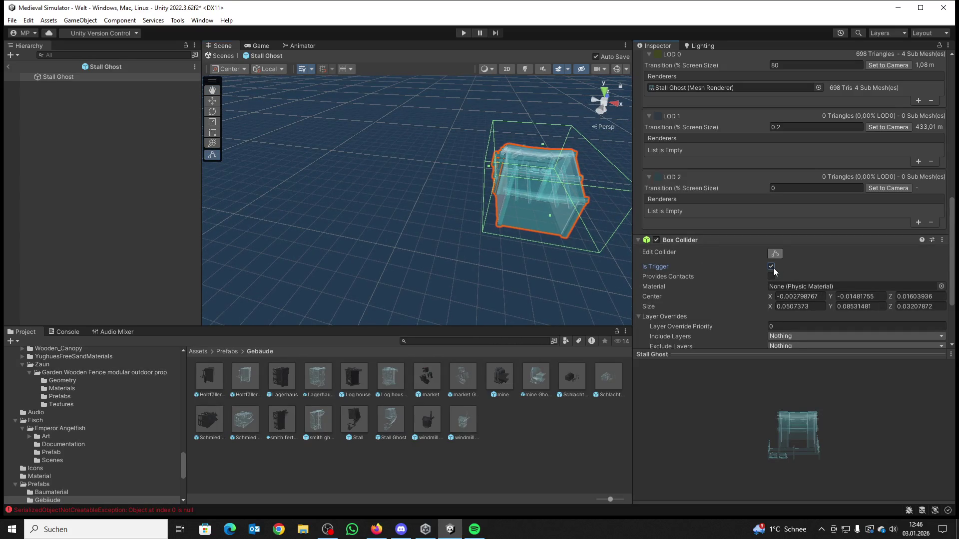
left_click_drag(589, 214, 362, 243)
scroll(365, 240, "down", 2)
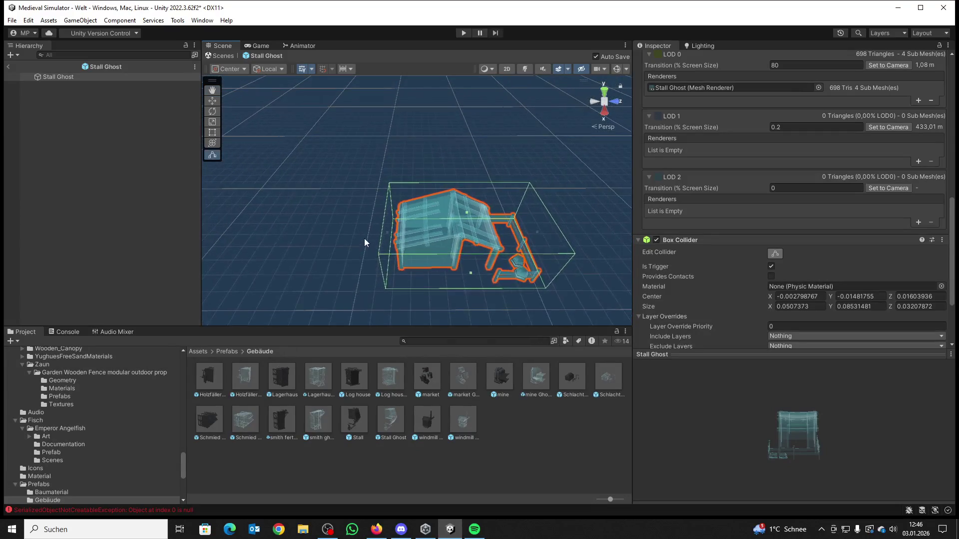
Step: Add a trigger Box Collider to the windmill Ghost prefab with its edit handles enabled
double_click(468, 422)
left_click(780, 336)
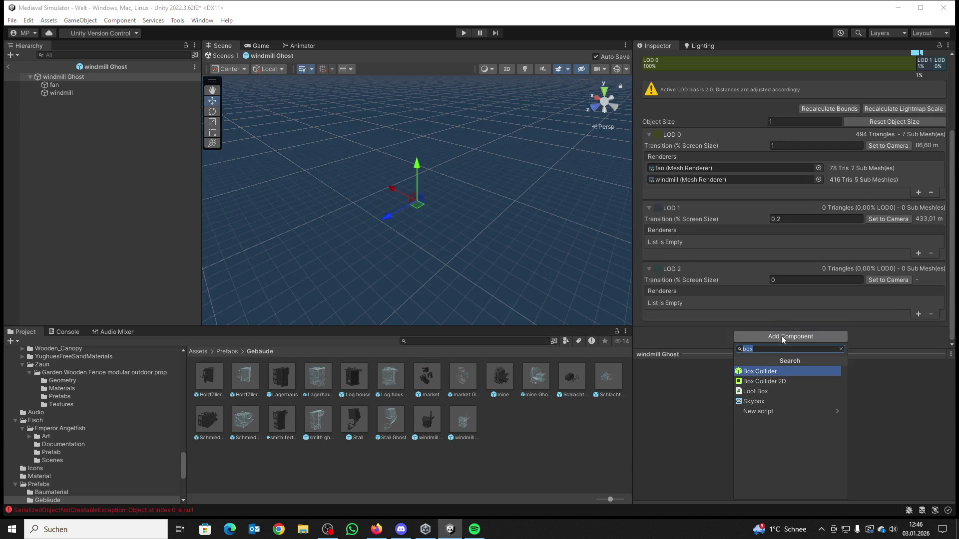
left_click(763, 371)
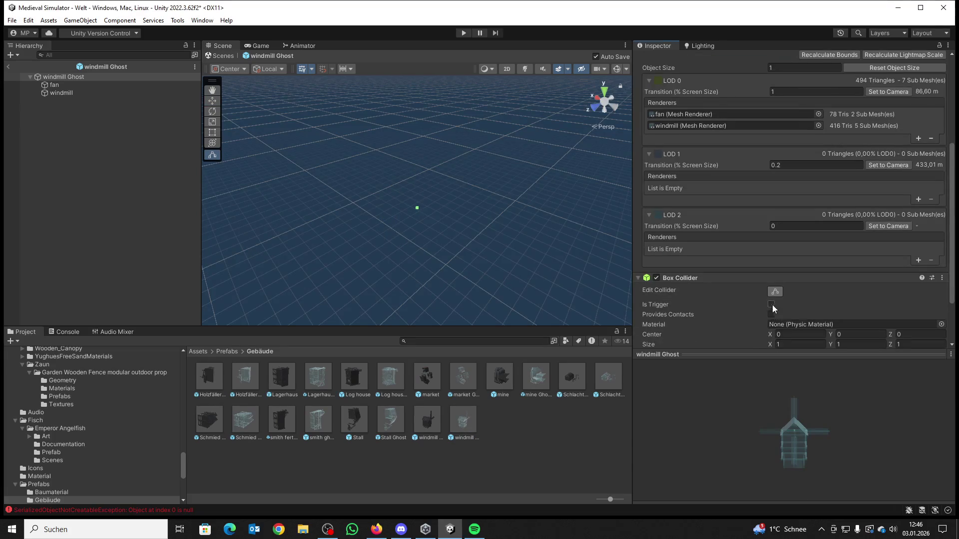
left_click(777, 292)
left_click(777, 291)
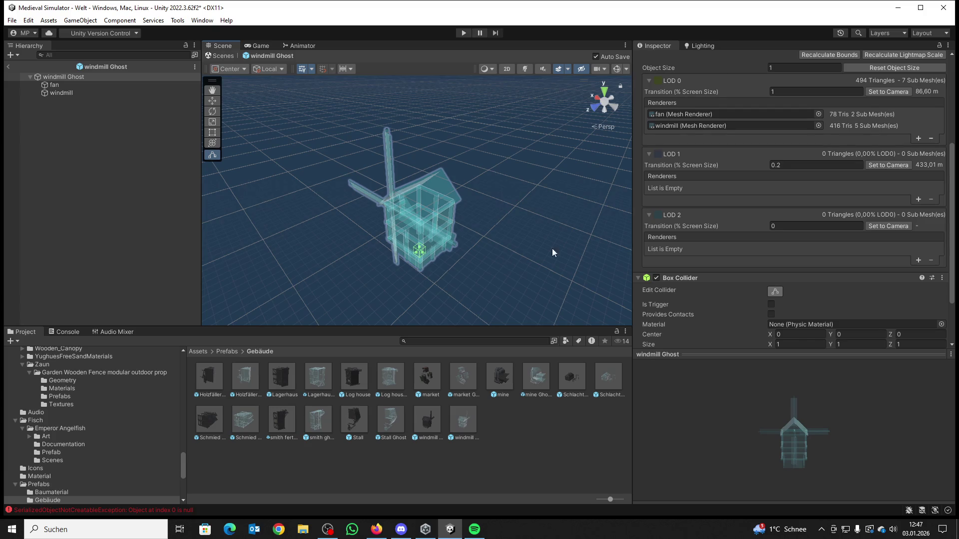
left_click(771, 304)
Step: Widen the windmill collider along X and raise its top to roughly 6.3 × 9.6 × 7.4
left_click_drag(519, 250, 548, 262)
scroll(548, 261, "up", 6)
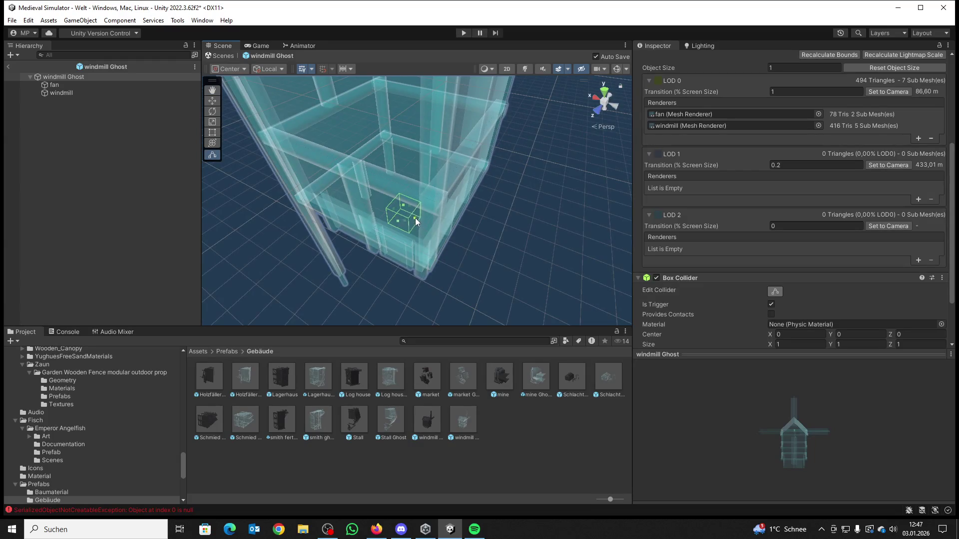
mouse_move(414, 218)
left_mouse_down()
mouse_move(470, 245)
mouse_move(553, 245)
mouse_move(374, 233)
mouse_move(441, 238)
mouse_move(475, 287)
mouse_move(509, 241)
mouse_move(563, 229)
mouse_move(530, 244)
mouse_move(395, 223)
left_mouse_up()
mouse_move(479, 228)
left_mouse_down()
mouse_move(484, 58)
mouse_move(473, 191)
mouse_move(421, 202)
mouse_move(414, 190)
mouse_move(456, 160)
mouse_move(482, 94)
mouse_move(499, 144)
left_mouse_up()
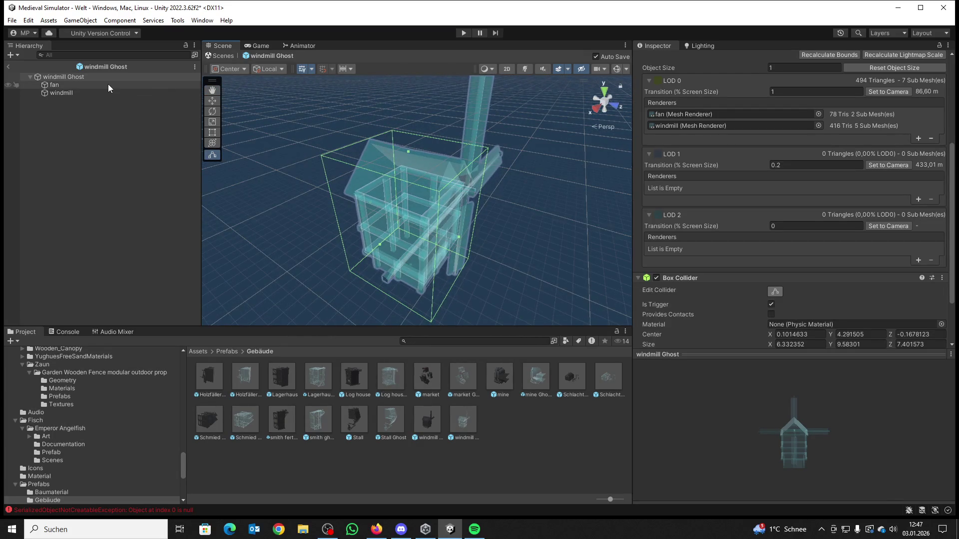
Step: Tick Is Trigger on the Schlachter Ghost collider, then open the mine Ghost prefab
double_click(602, 379)
left_click(771, 293)
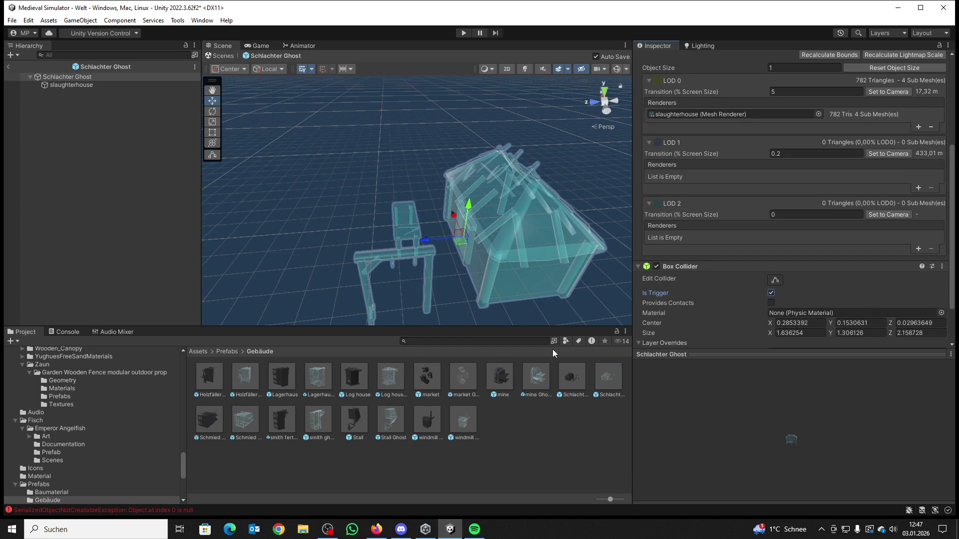
double_click(538, 376)
scroll(694, 304, "down", 8)
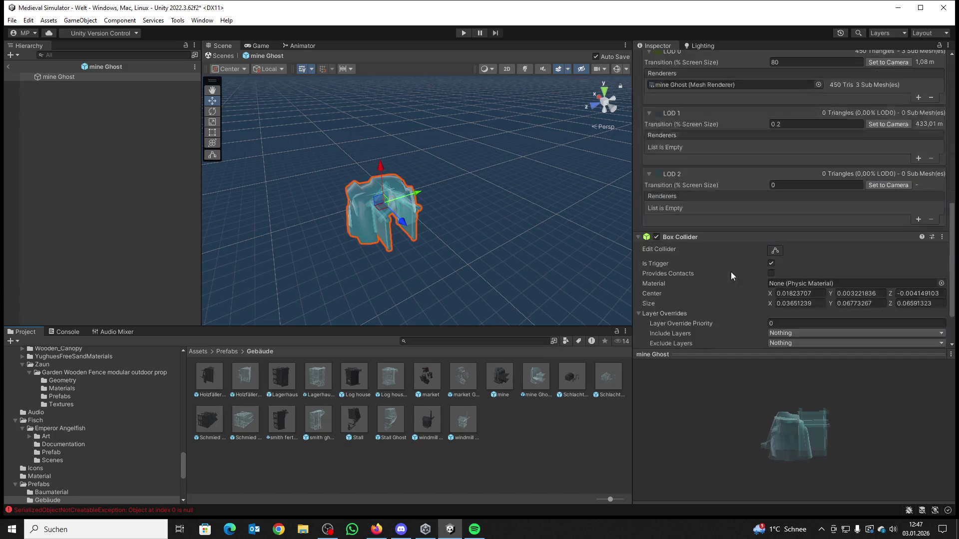
Step: Review each ghost prefab from Holzfällerhütte through windmill, then return to the Welt scene
double_click(242, 376)
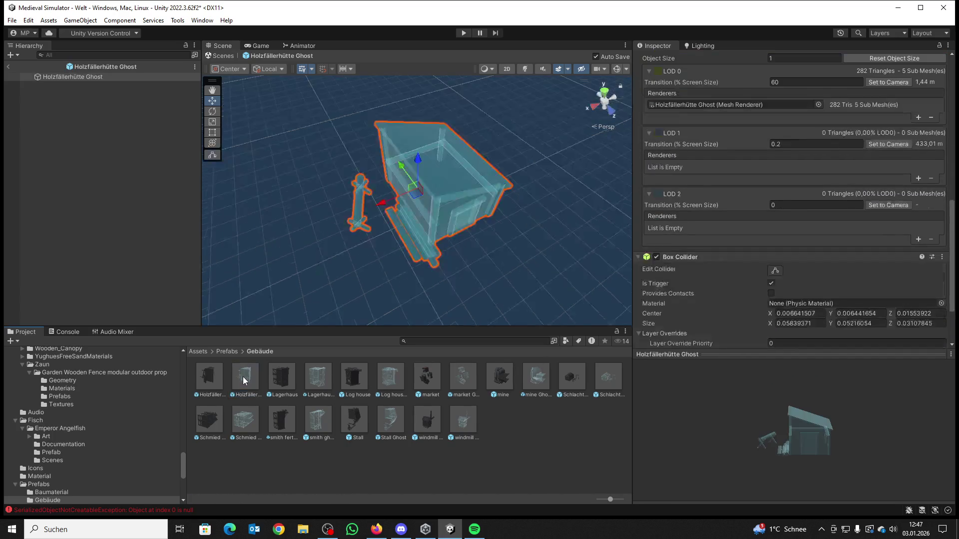
scroll(675, 304, "down", 1)
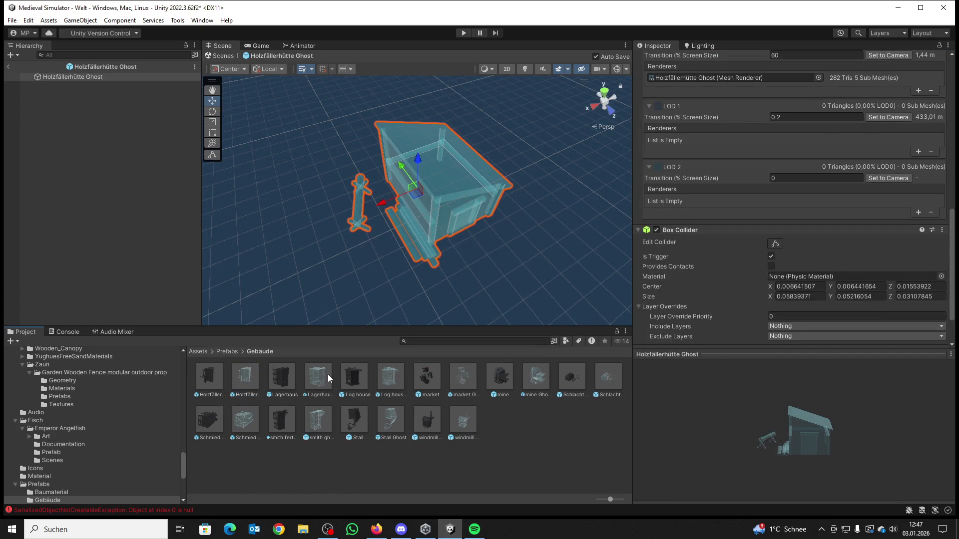
double_click(328, 375)
double_click(391, 376)
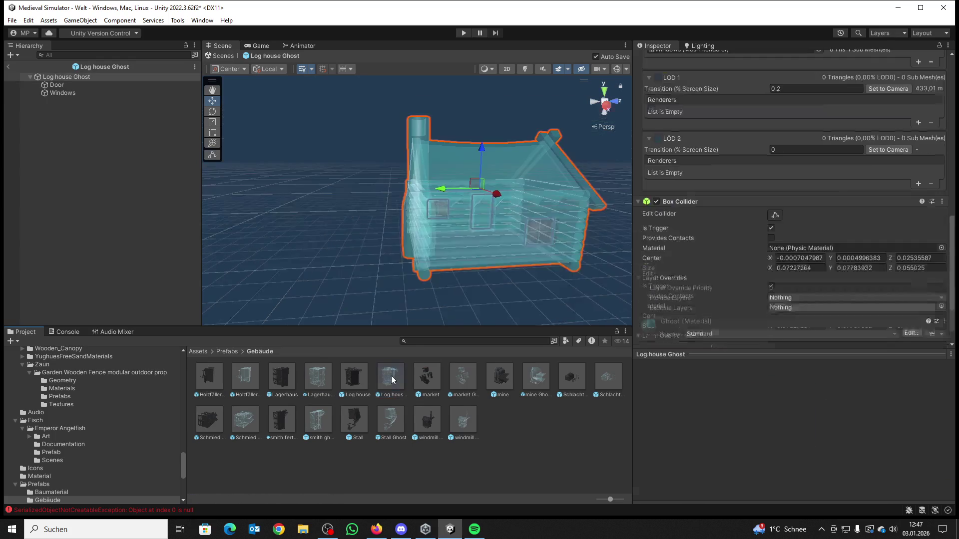
double_click(462, 376)
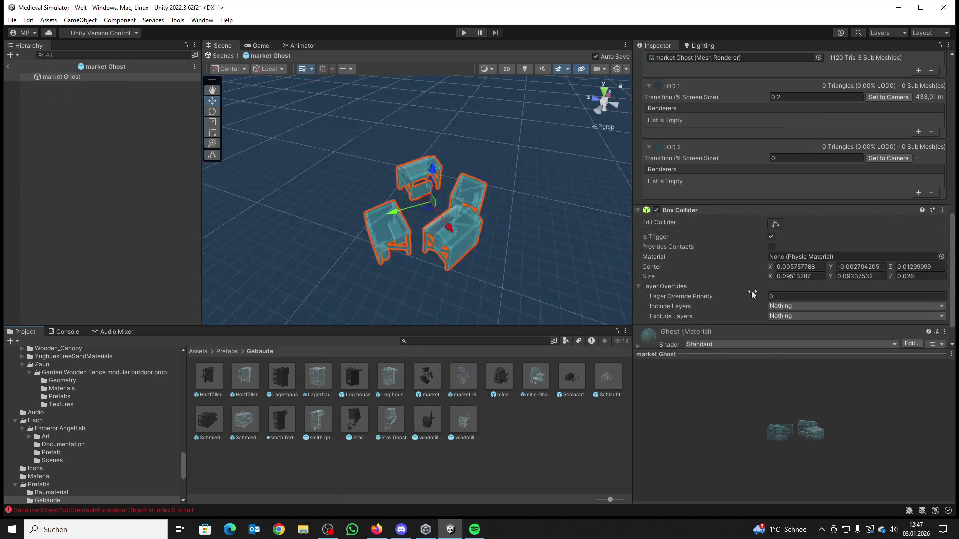
double_click(536, 378)
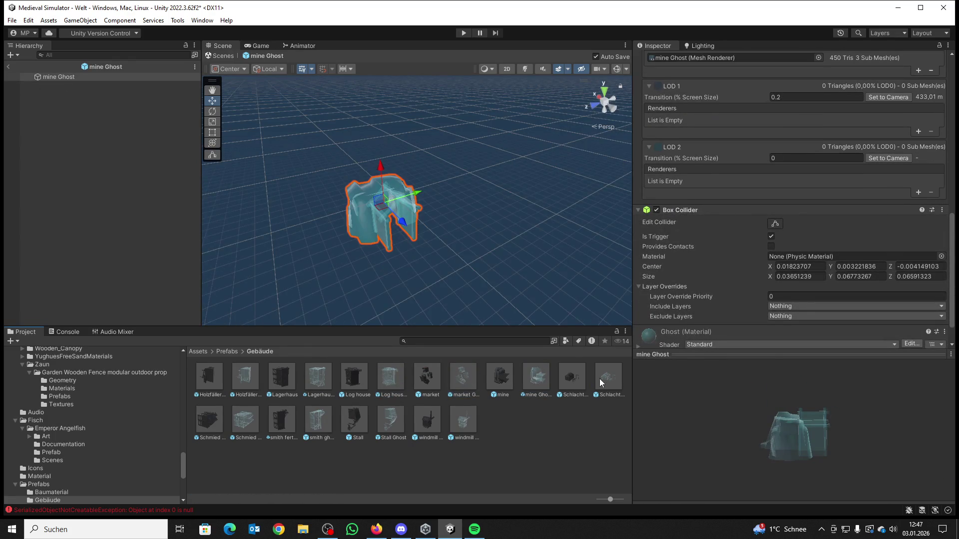
double_click(600, 378)
double_click(244, 420)
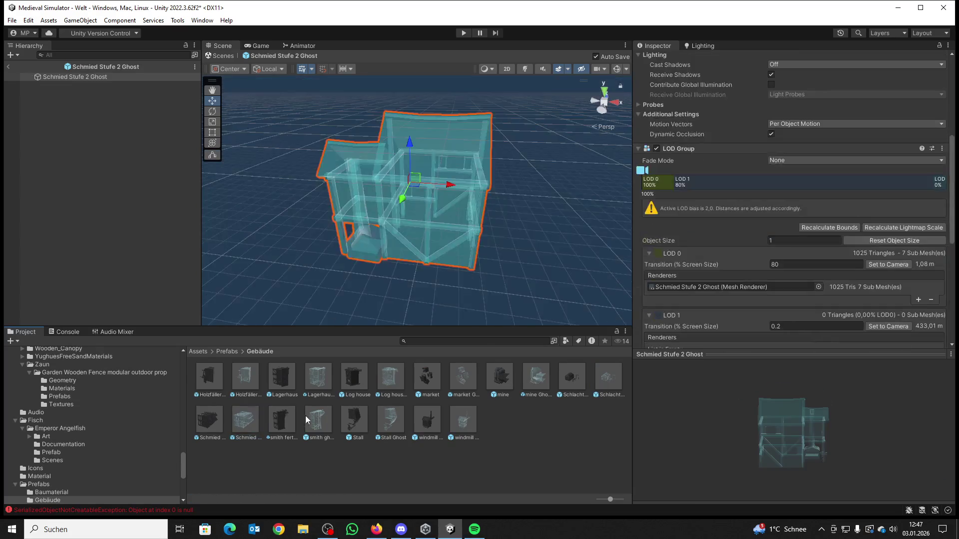
double_click(316, 418)
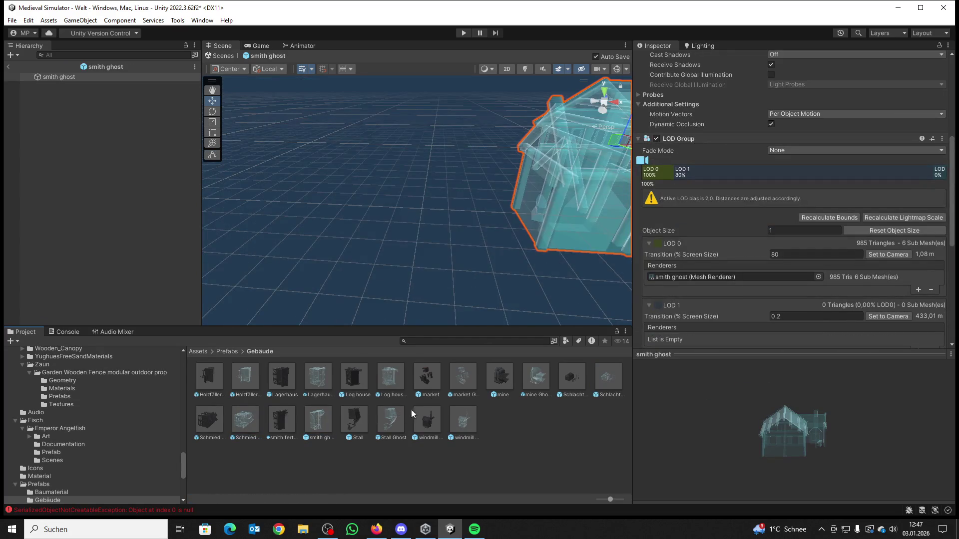
double_click(453, 418)
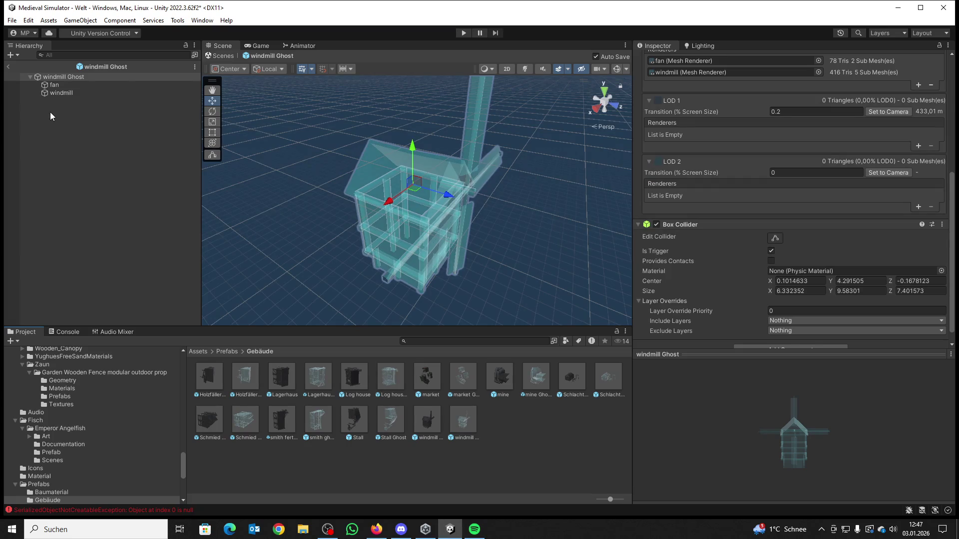
left_click(8, 67)
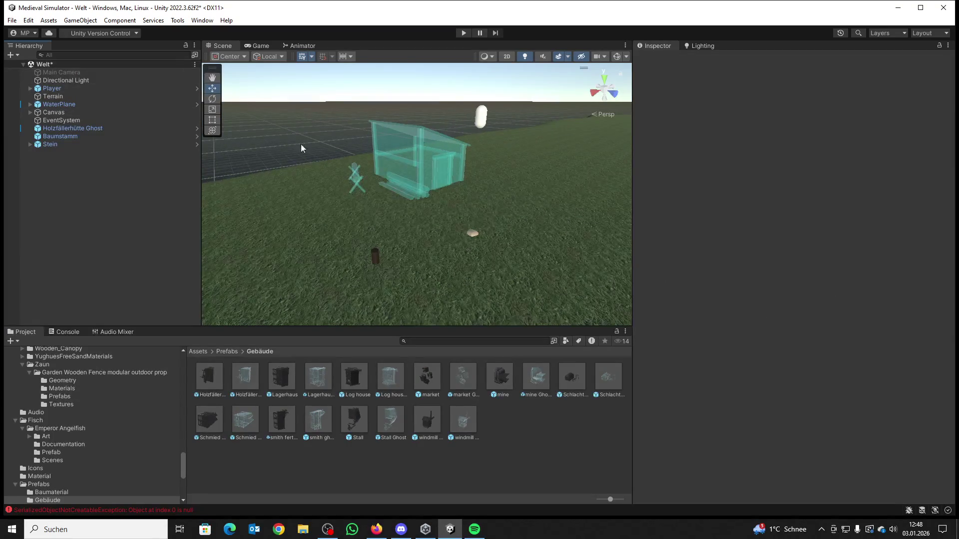
Step: Delete the Holzfällerhütte Ghost from the scene and select all ten ghost prefab assets
left_click(399, 148)
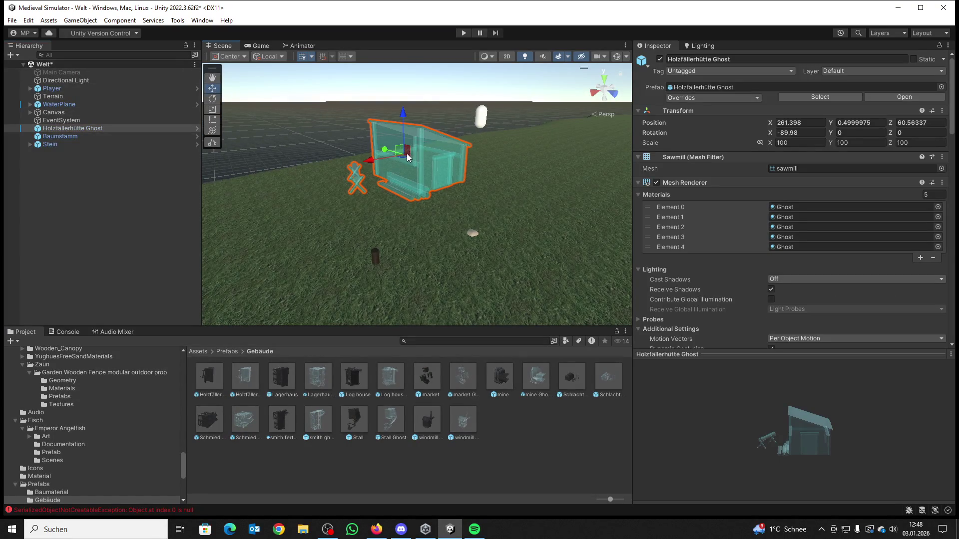
key("Delete")
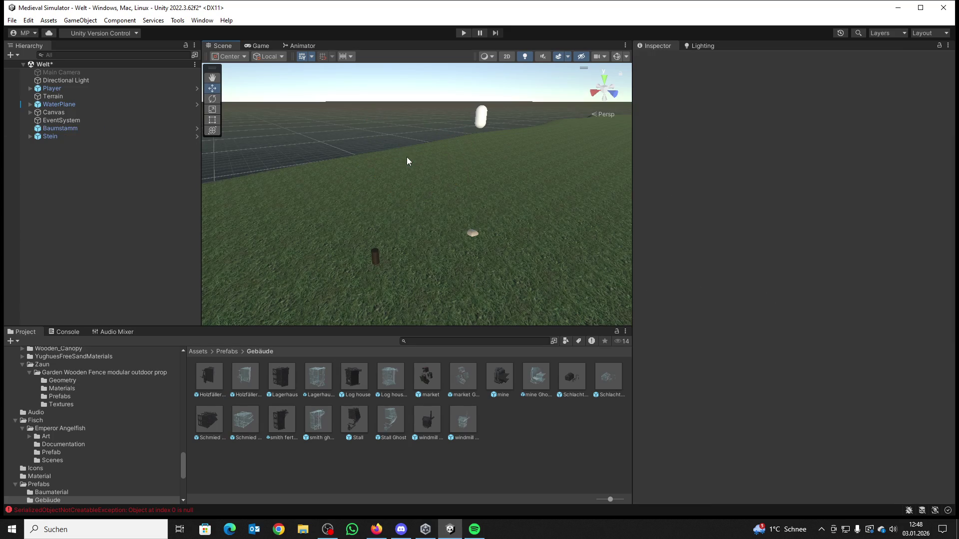
left_click(250, 373)
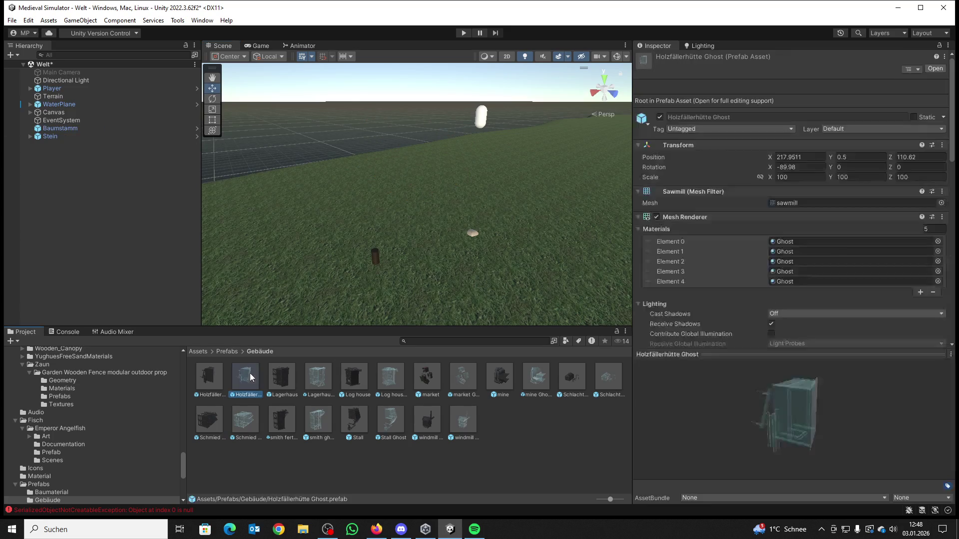
left_click(318, 378, "ctrl")
left_click(396, 379, "ctrl")
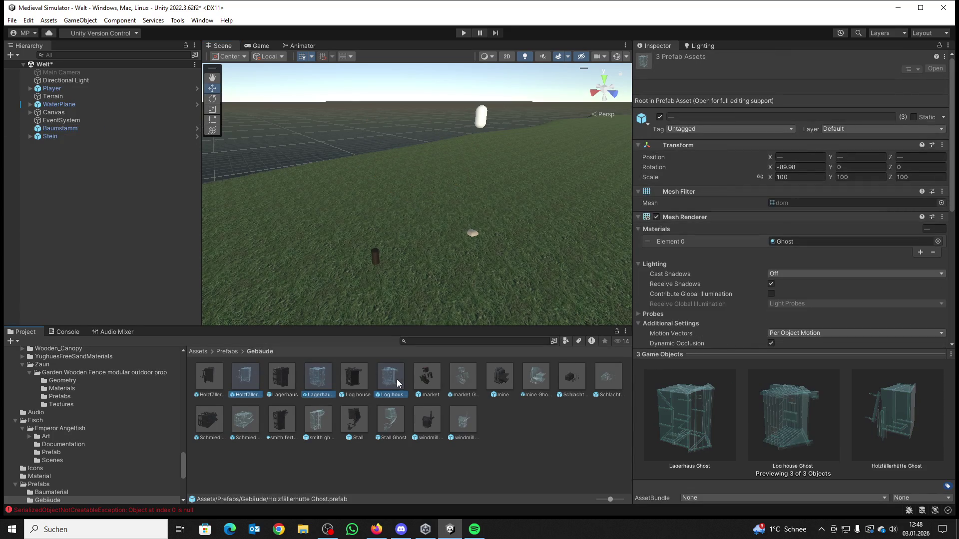
left_click(535, 376, "ctrl")
left_click(608, 378, "ctrl")
left_click(452, 421, "ctrl")
left_click(397, 420, "ctrl")
left_click(319, 420, "ctrl")
left_click(242, 425, "ctrl")
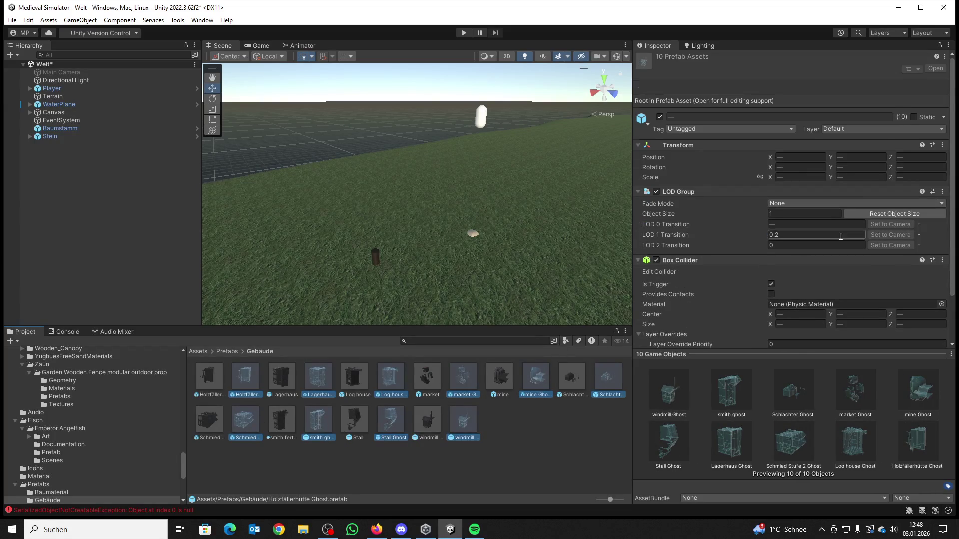
Step: Attach the Building Ghost script, found by searching 'bui', to all ten ghost prefabs
scroll(755, 320, "down", 3)
left_click(753, 335)
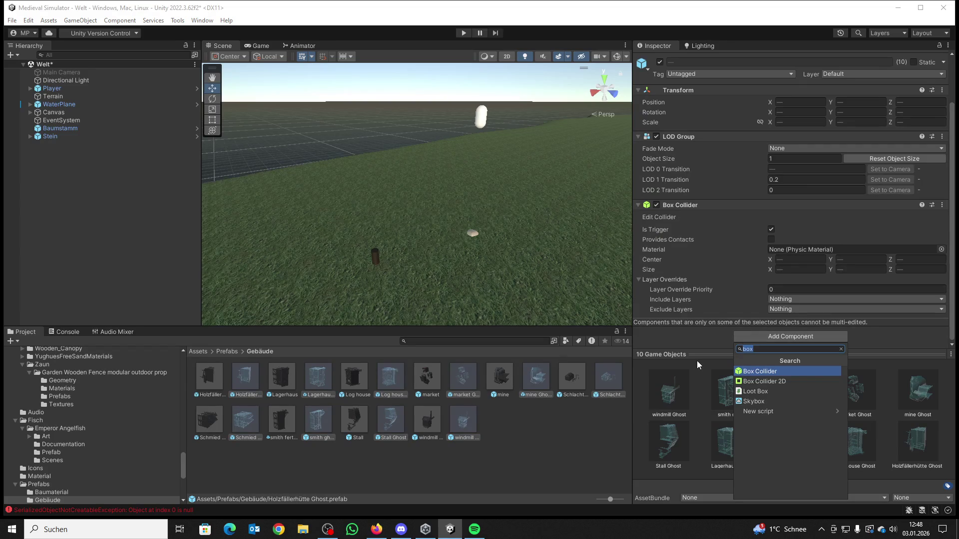
type("blu")
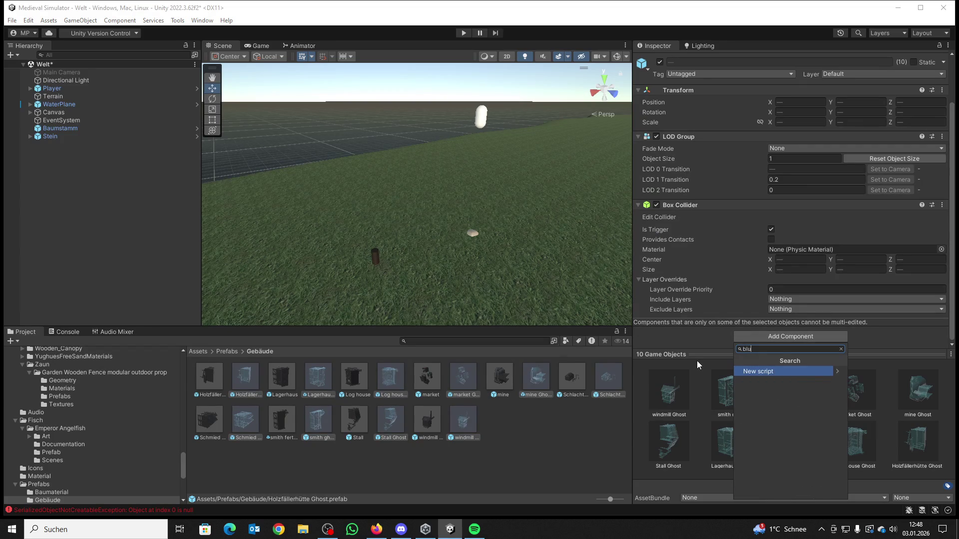
key("BackSpace")
key("BackSpace")
type("ui")
left_click(755, 373)
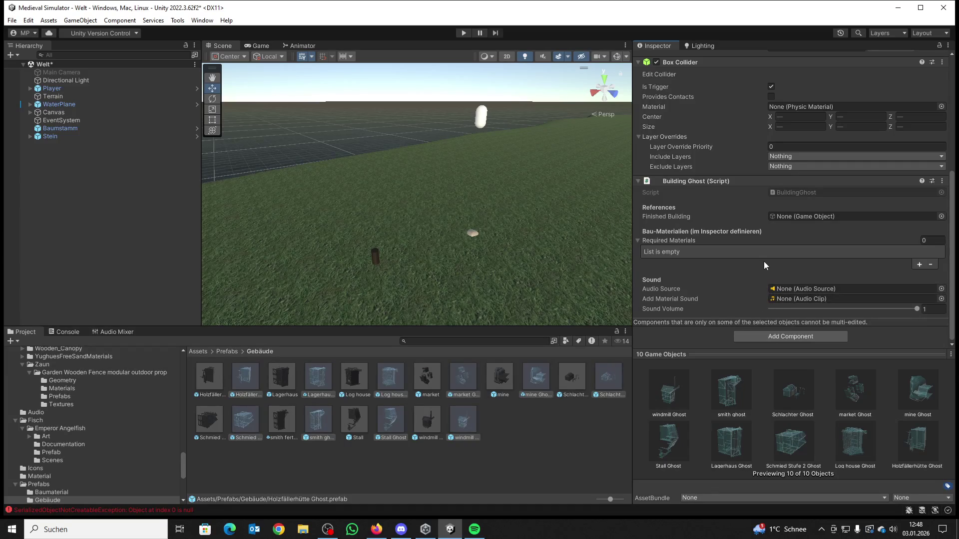
left_click(768, 337)
Step: Attach an Audio Source, found by searching 'audi', to all ten selected ghost prefabs
type("audi")
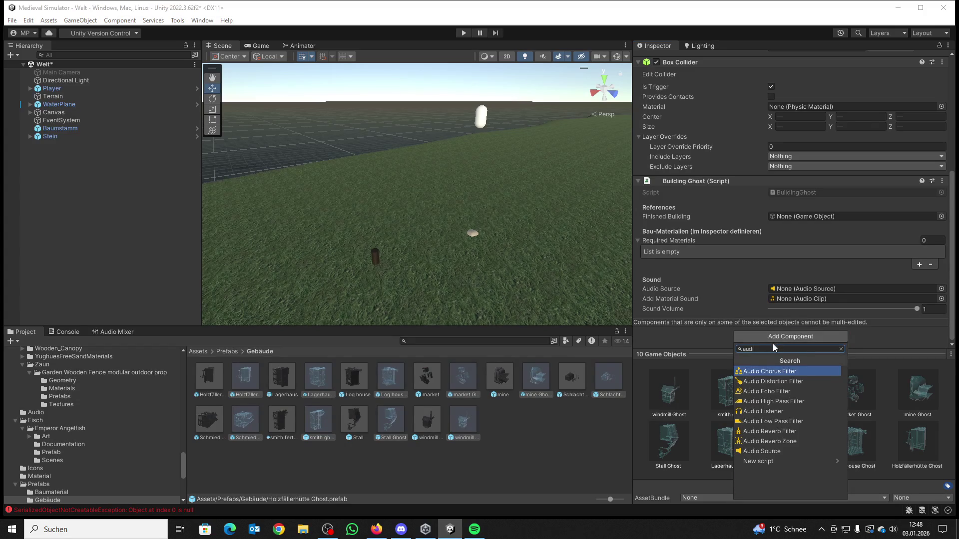
left_click(756, 452)
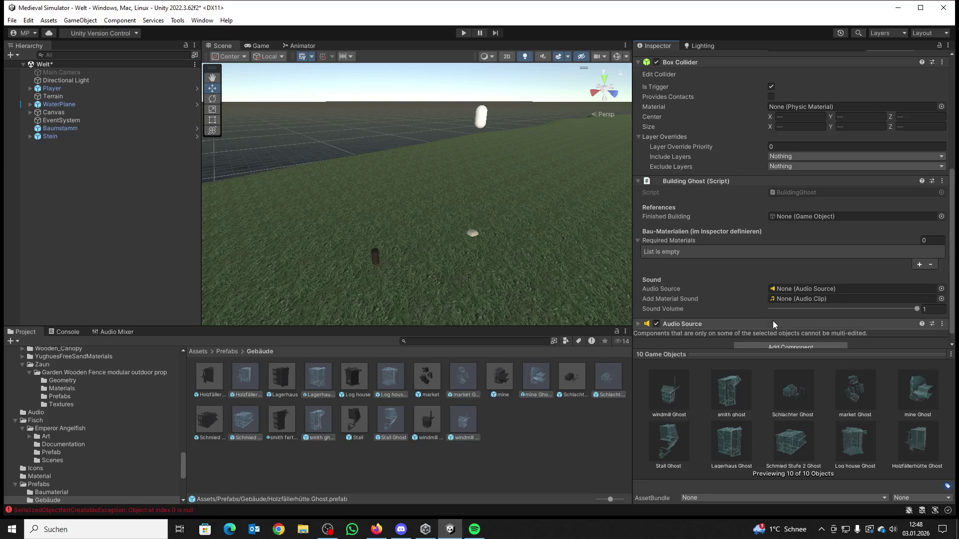
scroll(772, 320, "down", 1)
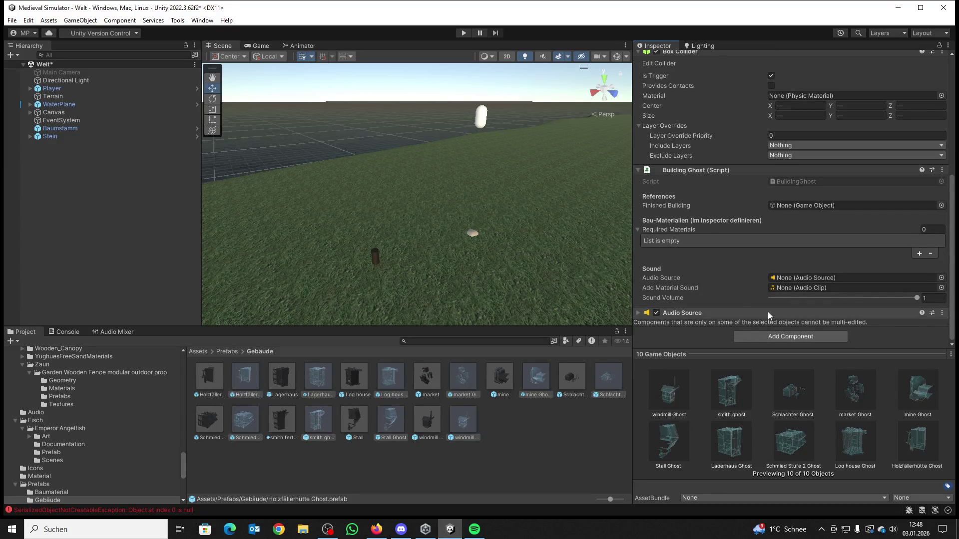
left_click_drag(514, 216, 585, 222)
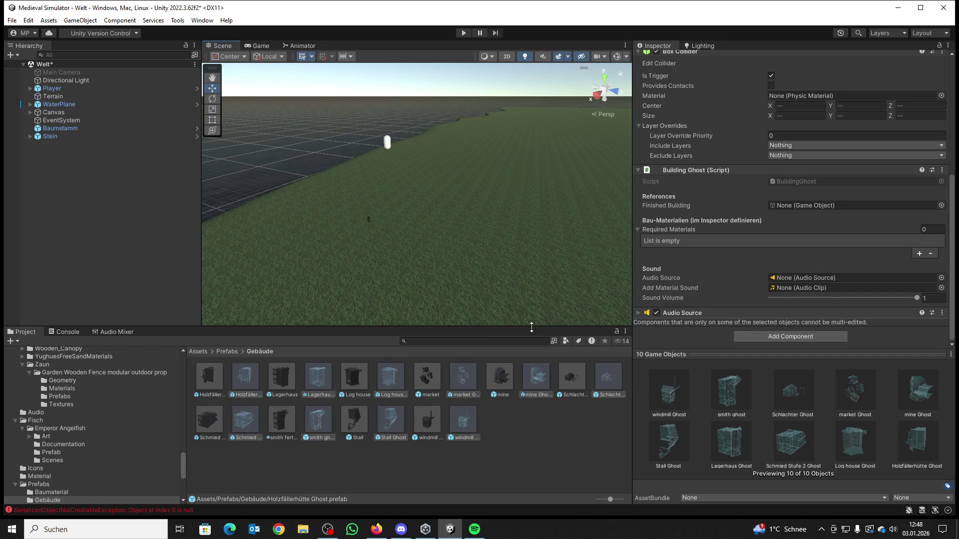
Step: Place the mine prefab in the Welt scene and check its prefab overrides
mouse_move(502, 380)
left_mouse_down()
mouse_move(510, 219)
mouse_move(460, 238)
mouse_move(211, 238)
mouse_move(361, 227)
mouse_move(309, 225)
mouse_move(349, 215)
mouse_move(322, 163)
left_mouse_up()
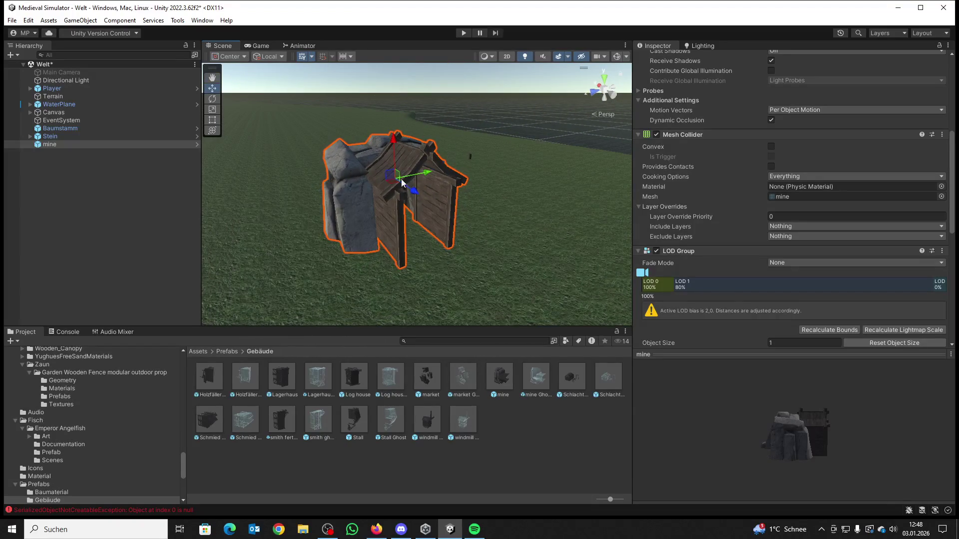
scroll(402, 185, "down", 5)
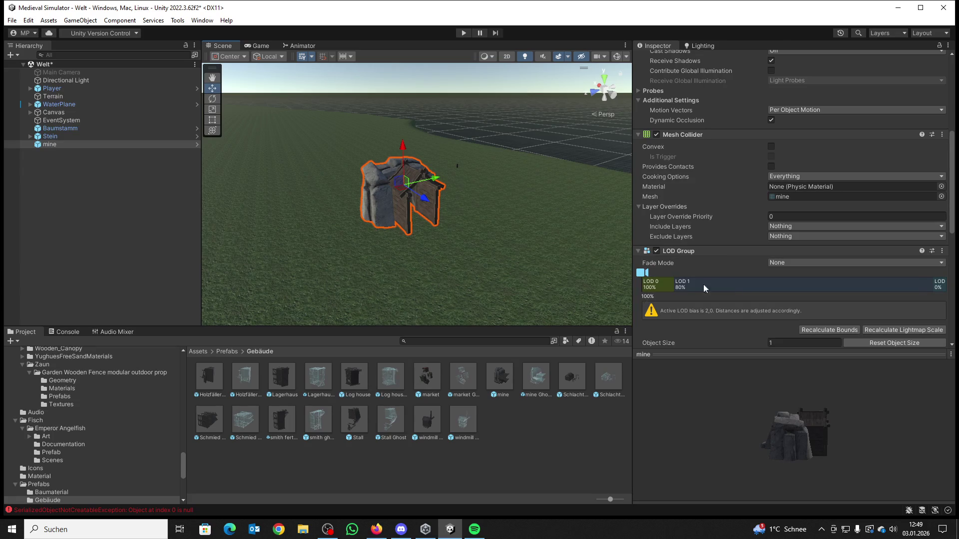
scroll(745, 292, "up", 8)
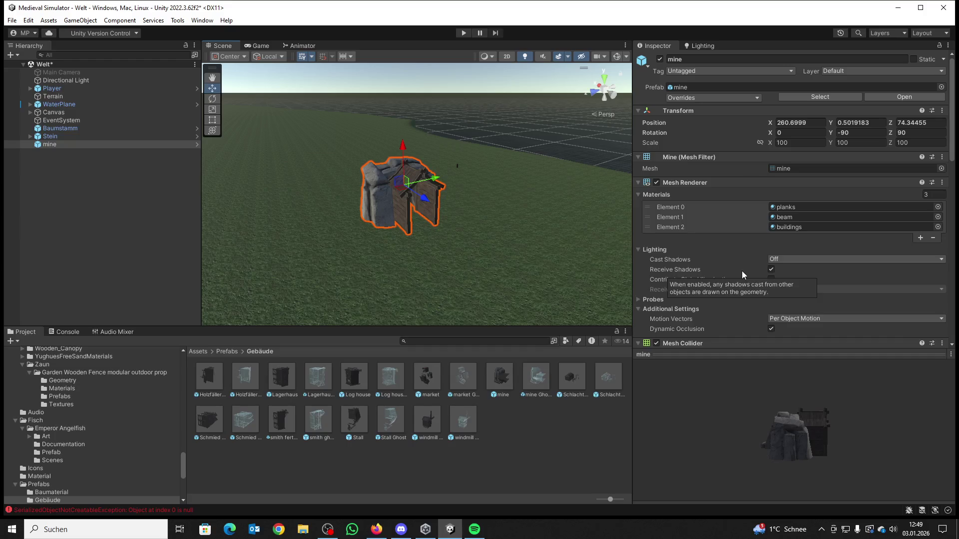
left_click(677, 98)
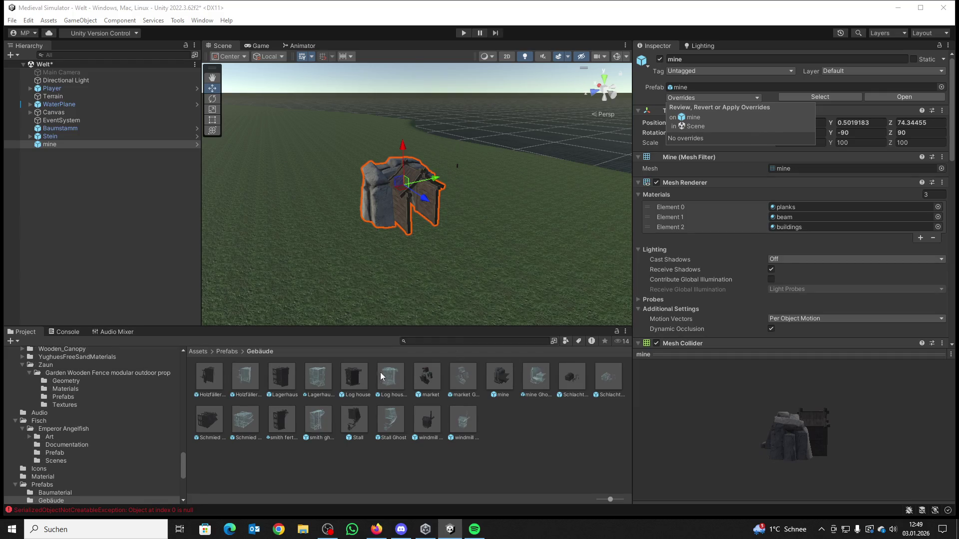
Step: Add a second mine instance, then delete both mine buildings from the scene
mouse_move(430, 415)
left_mouse_down()
mouse_move(334, 260)
mouse_move(340, 281)
mouse_move(511, 442)
left_mouse_up()
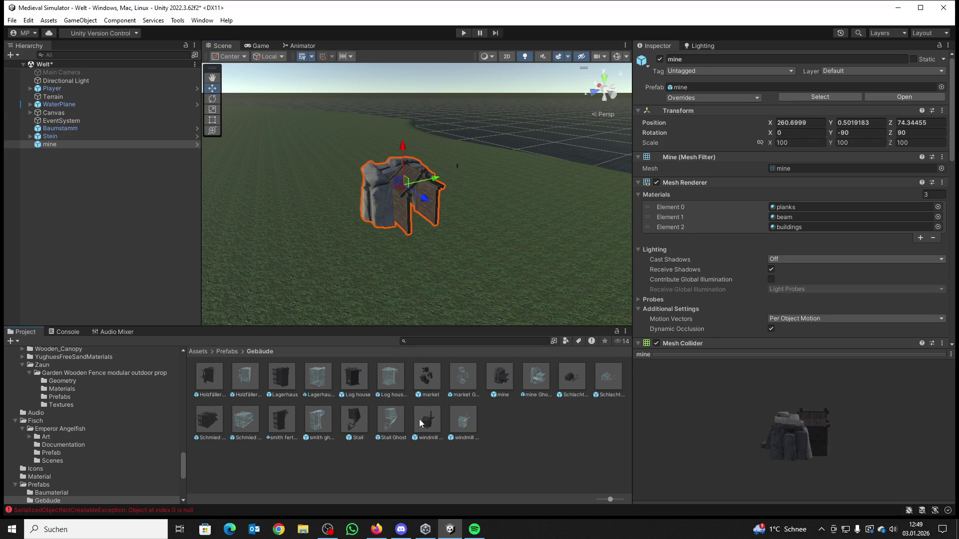
mouse_move(497, 381)
left_mouse_down()
mouse_move(363, 279)
mouse_move(280, 243)
left_mouse_up()
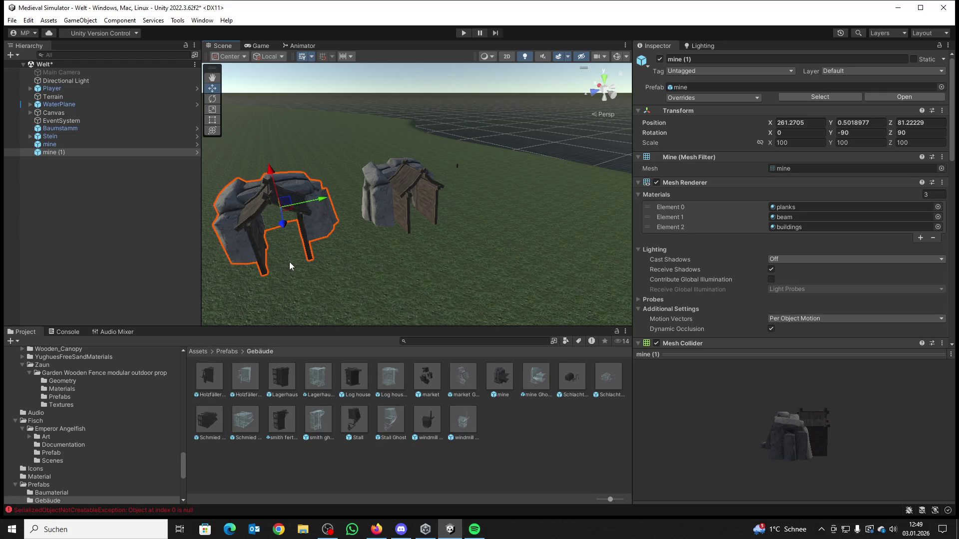
key("Delete")
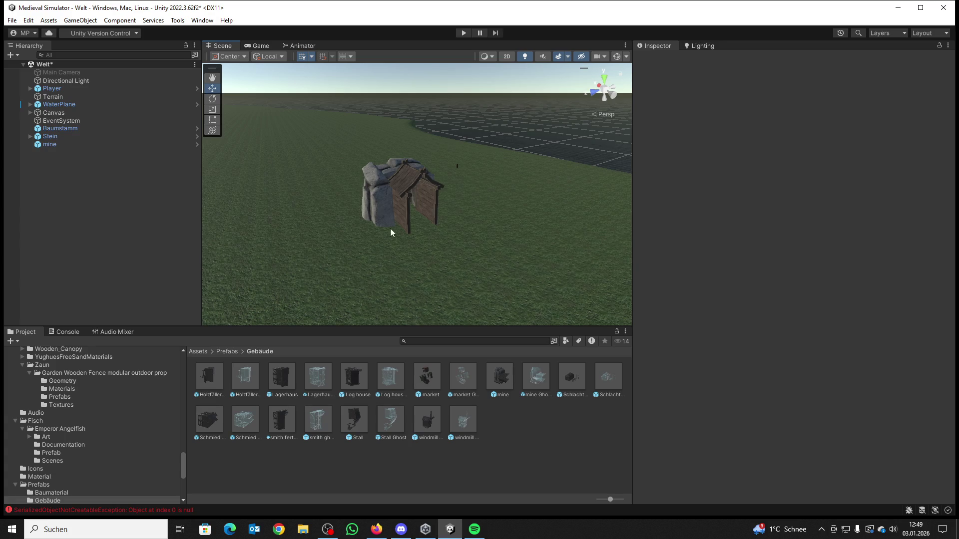
left_click(388, 206)
key("Delete")
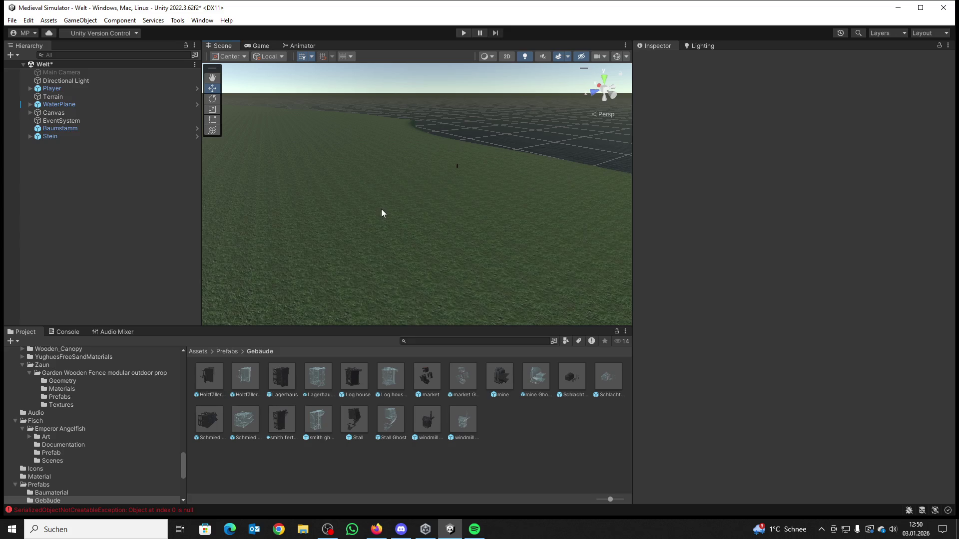
Step: Orbit the Scene view toward the water plane and select the windmill Ghost prefab
mouse_move(378, 105)
left_mouse_down()
mouse_move(487, 134)
mouse_move(510, 124)
mouse_move(495, 127)
left_mouse_up()
left_click(460, 428)
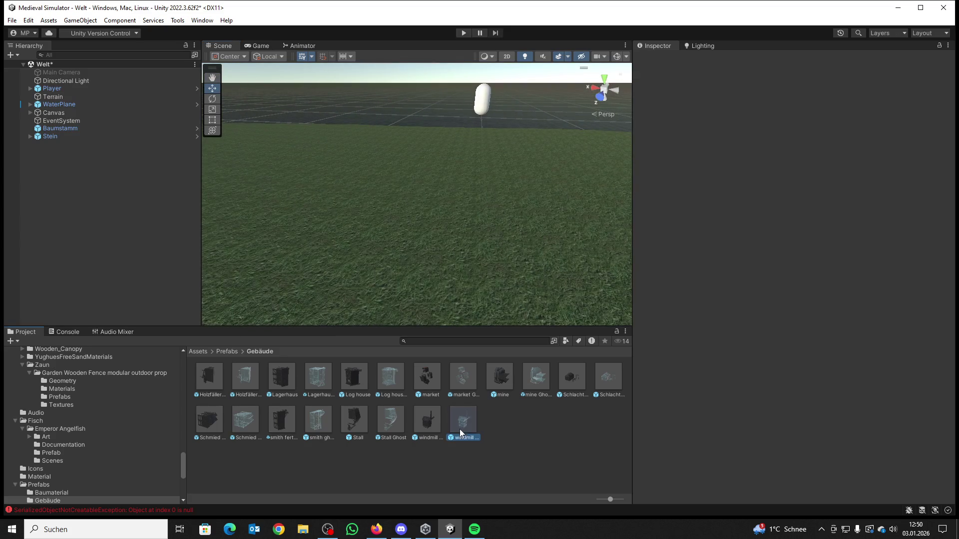
Step: Select all ten ghost prefabs and drag the Audio Source into Building Ghost's Audio Source field
left_click(246, 384)
left_click(315, 383)
left_click(388, 384)
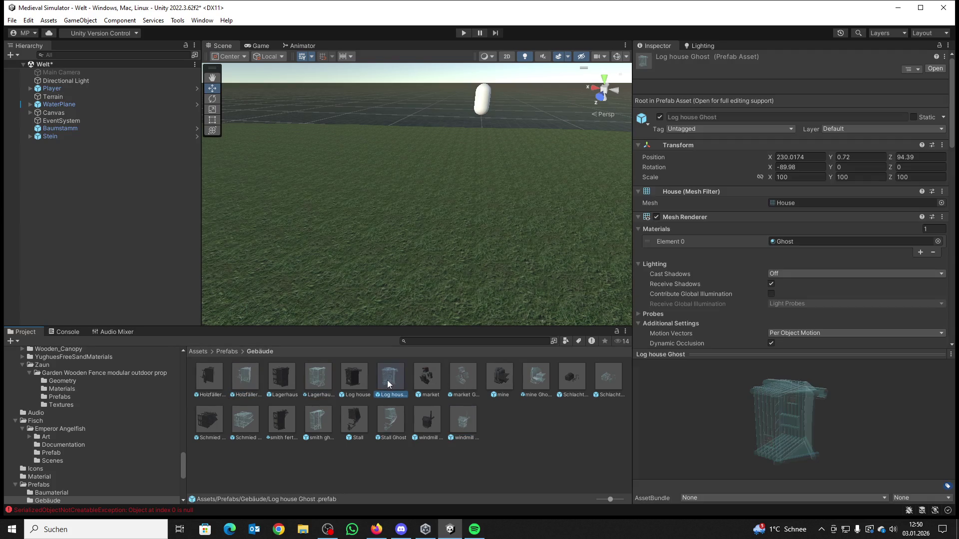
left_click(253, 383, "ctrl")
left_click(318, 381, "ctrl")
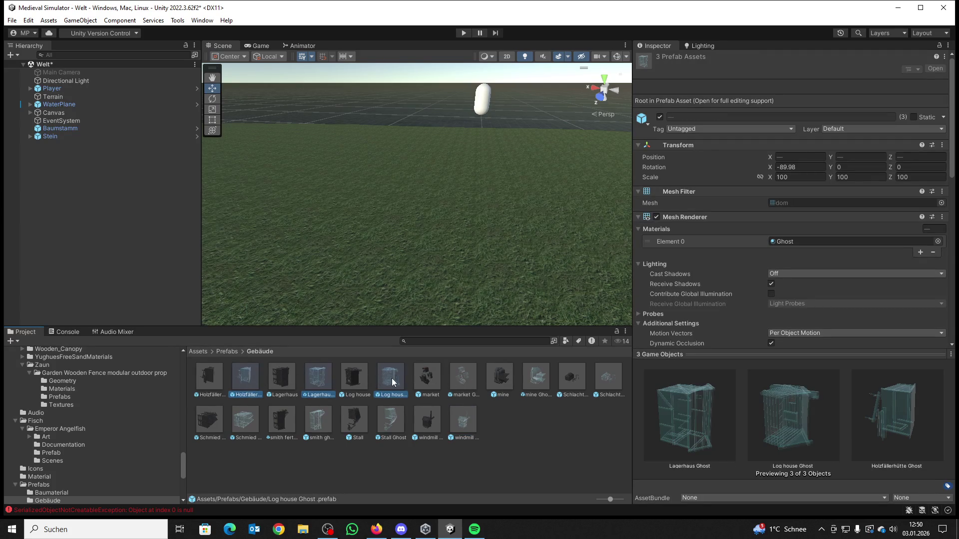
left_click(465, 382, "ctrl")
left_click(531, 380, "ctrl")
left_click(607, 379, "ctrl")
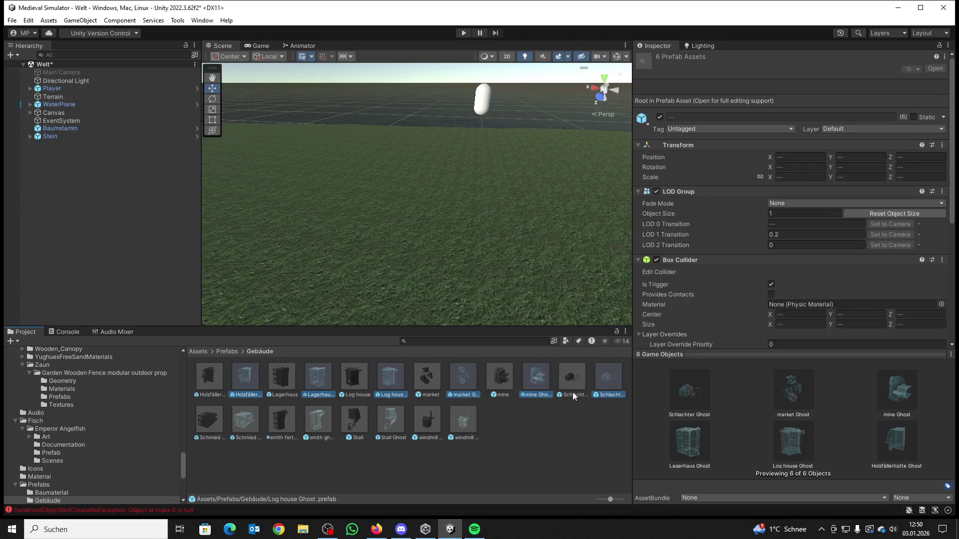
left_click(464, 422, "ctrl")
left_click(393, 424, "ctrl")
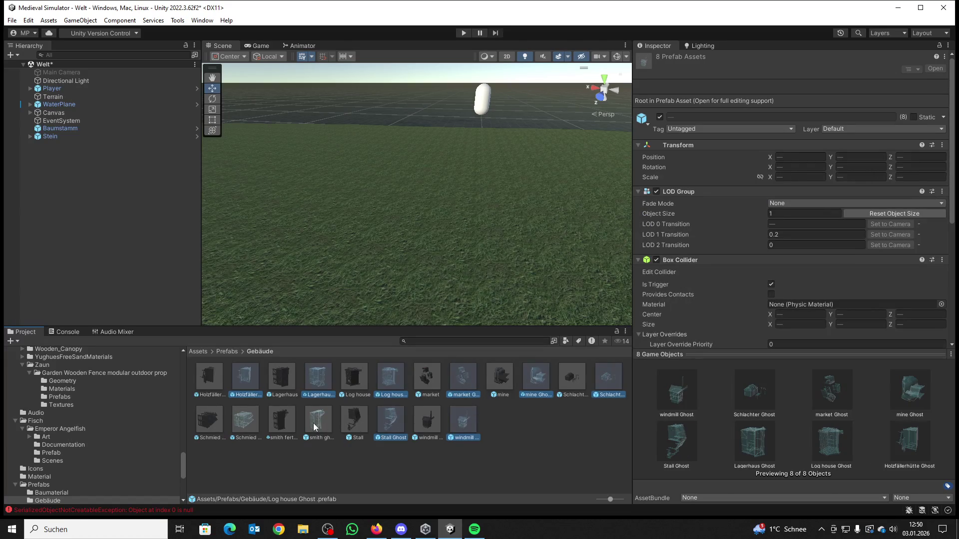
left_click(313, 423, "ctrl")
left_click(248, 424, "ctrl")
scroll(790, 303, "down", 5)
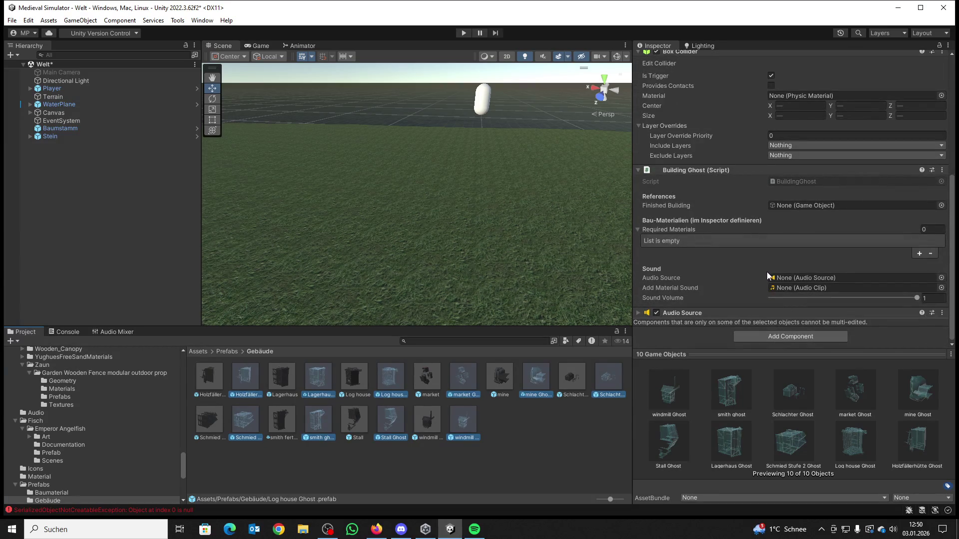
left_click_drag(686, 311, 799, 280)
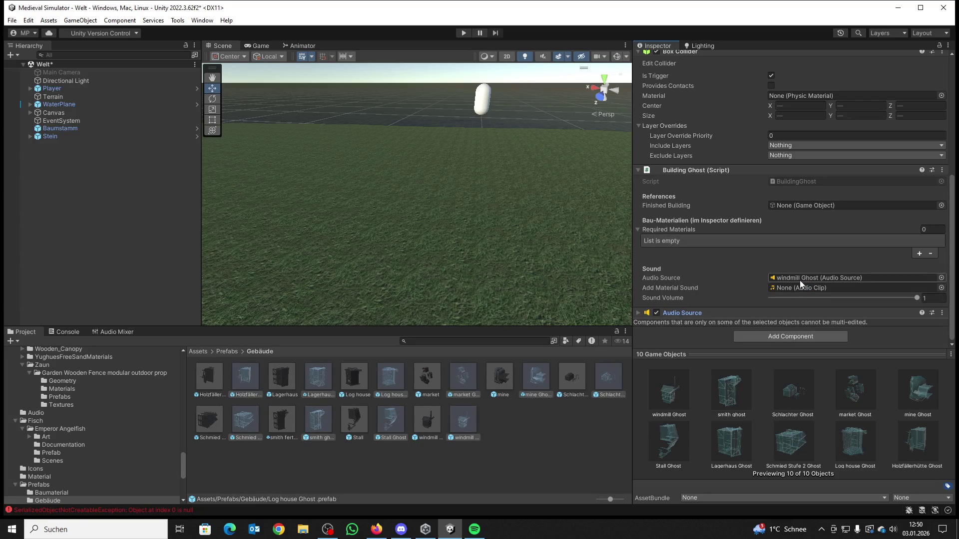
Step: Set Add Material Sound to 'bauen oder craften' and add one Required Materials entry
left_click(941, 288)
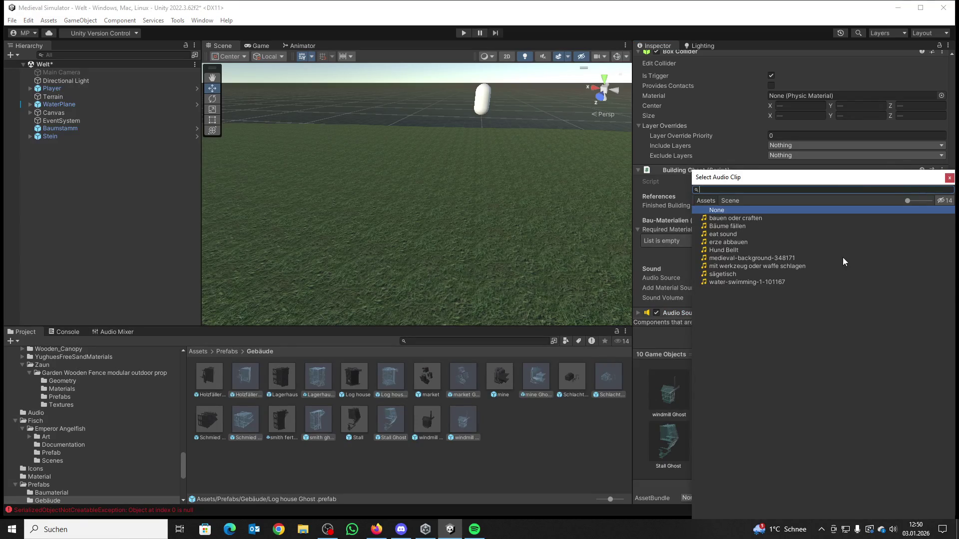
double_click(750, 218)
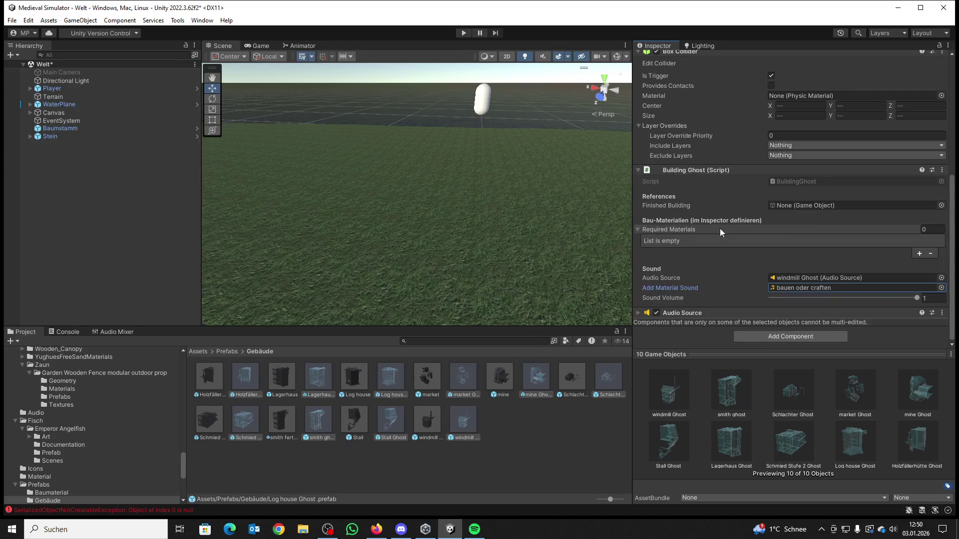
mouse_move(785, 208)
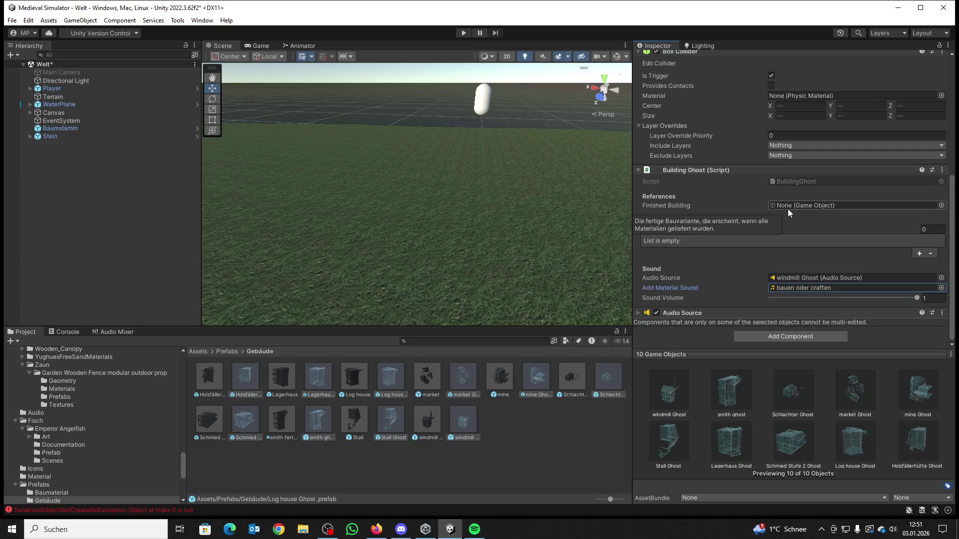
left_click(919, 253)
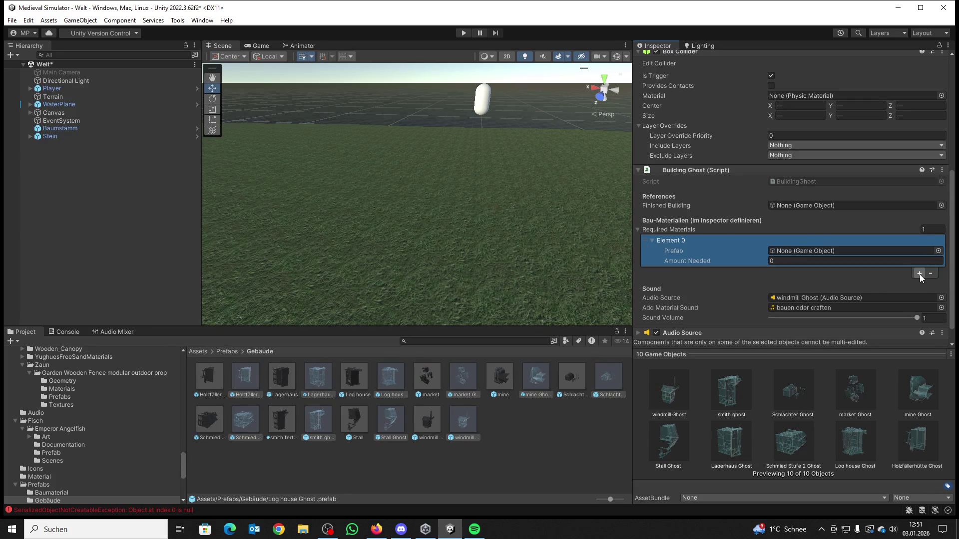
Step: Reset Required Materials to one empty entry after a mismatched Baumstamm, then open Holzfällerhütte Ghost
left_click(938, 251)
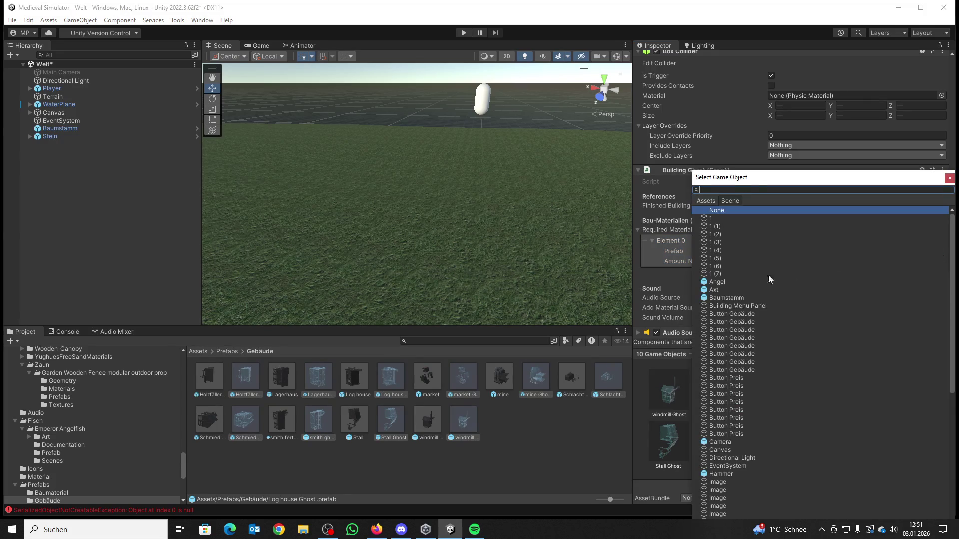
double_click(726, 298)
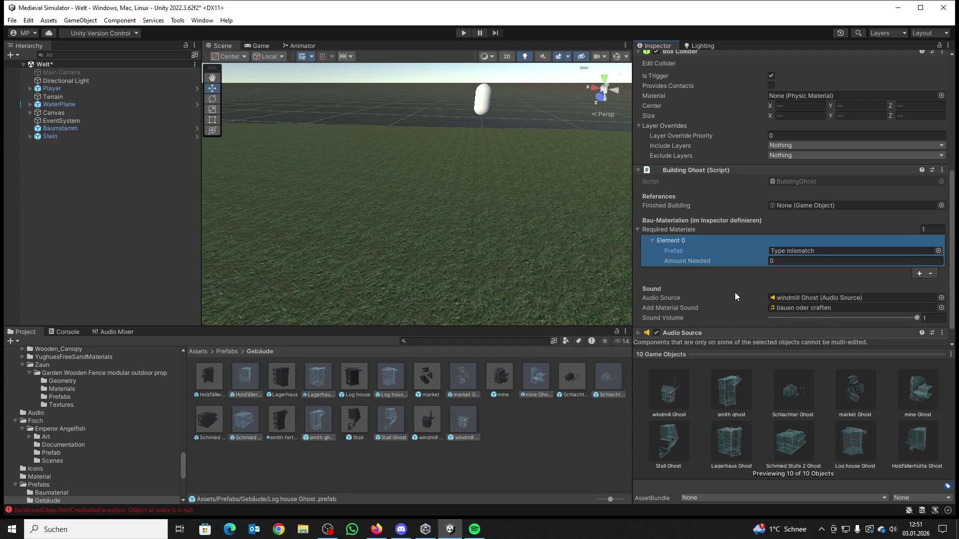
key("Delete")
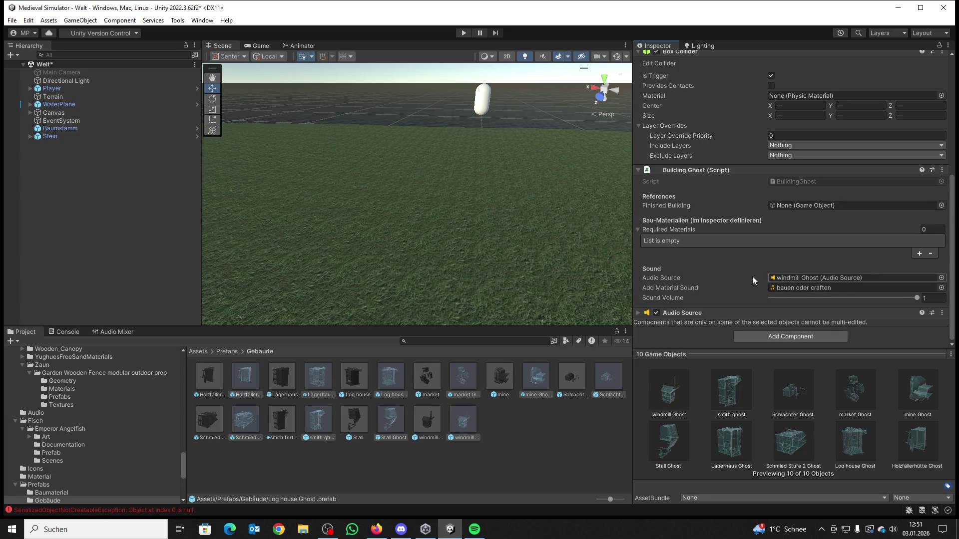
left_click(919, 253)
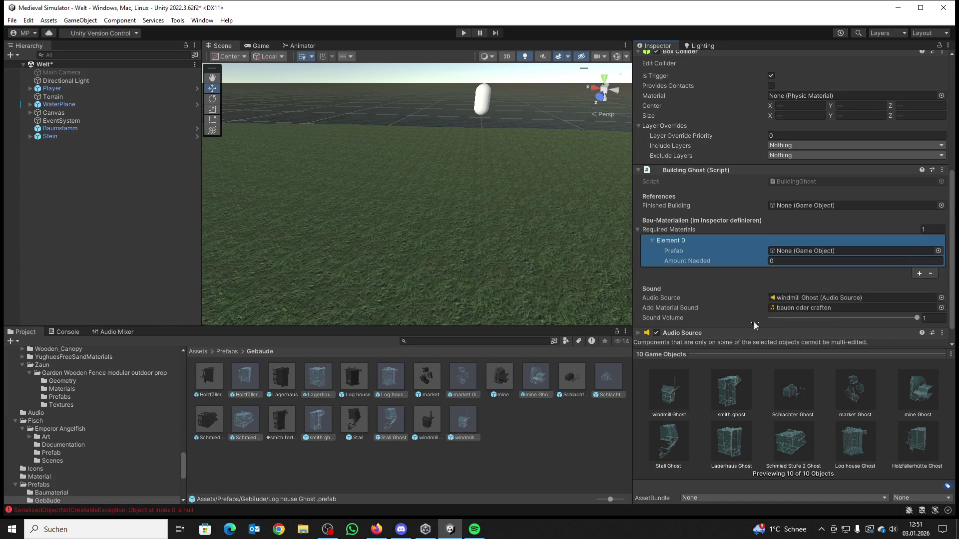
left_click(590, 423)
double_click(250, 378)
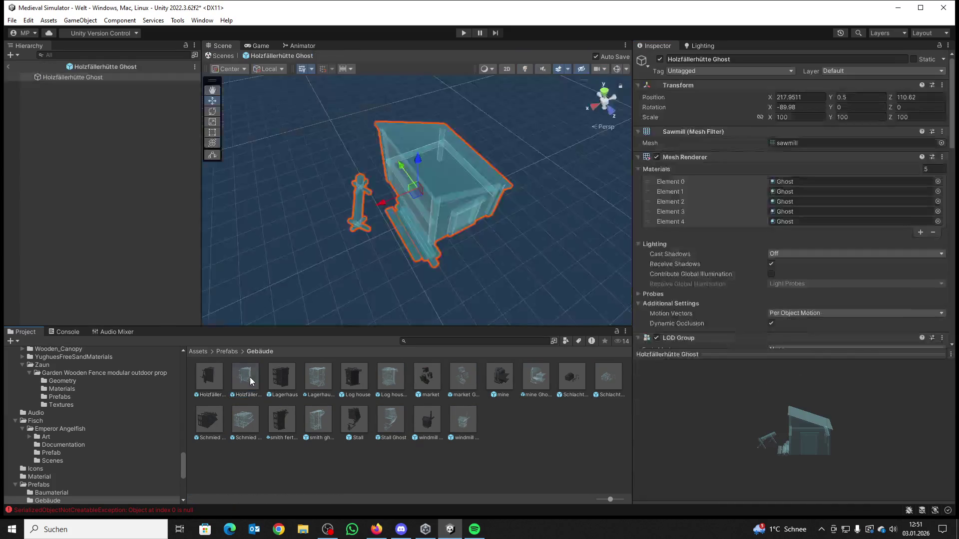
Step: Open and close the Prefab picker without choosing anything, then browse back to Assets
scroll(864, 249, "down", 10)
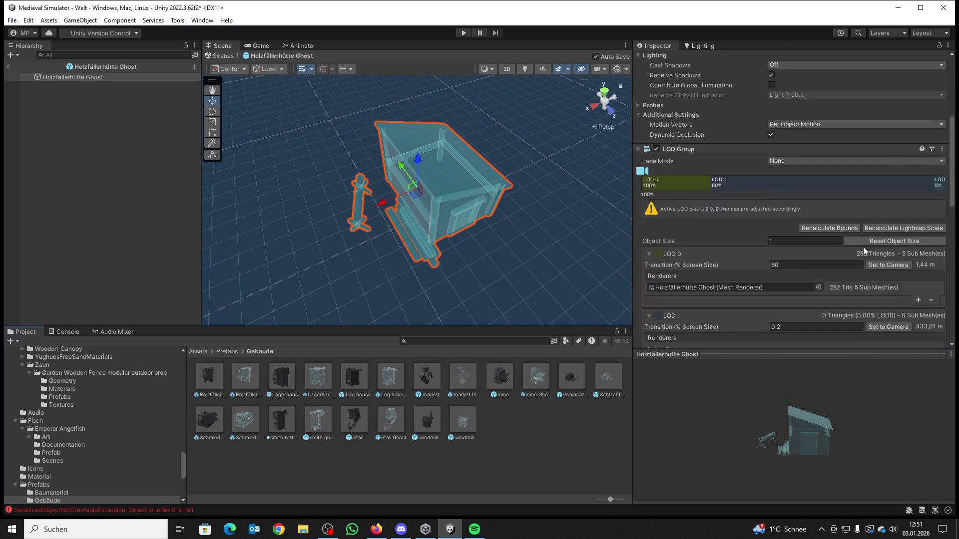
scroll(863, 246, "down", 8)
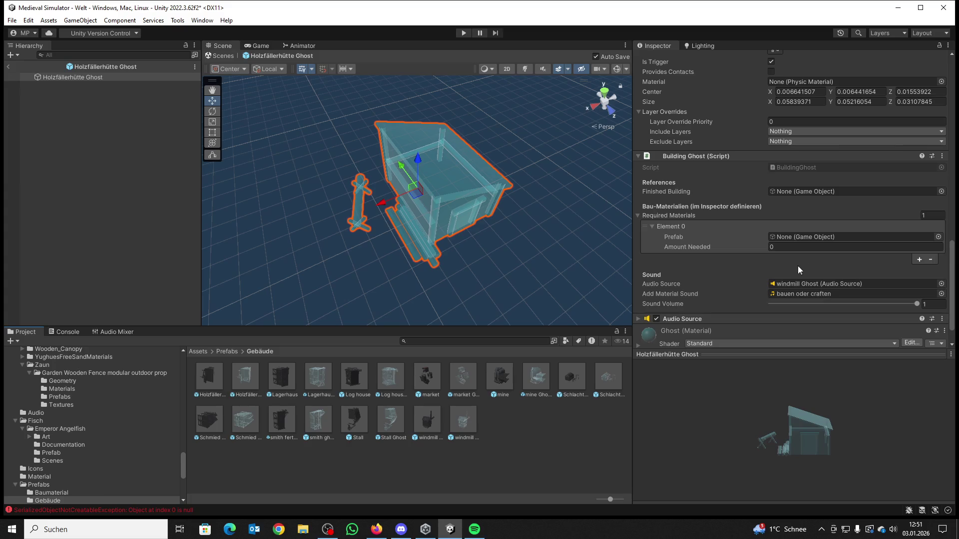
left_click(937, 237)
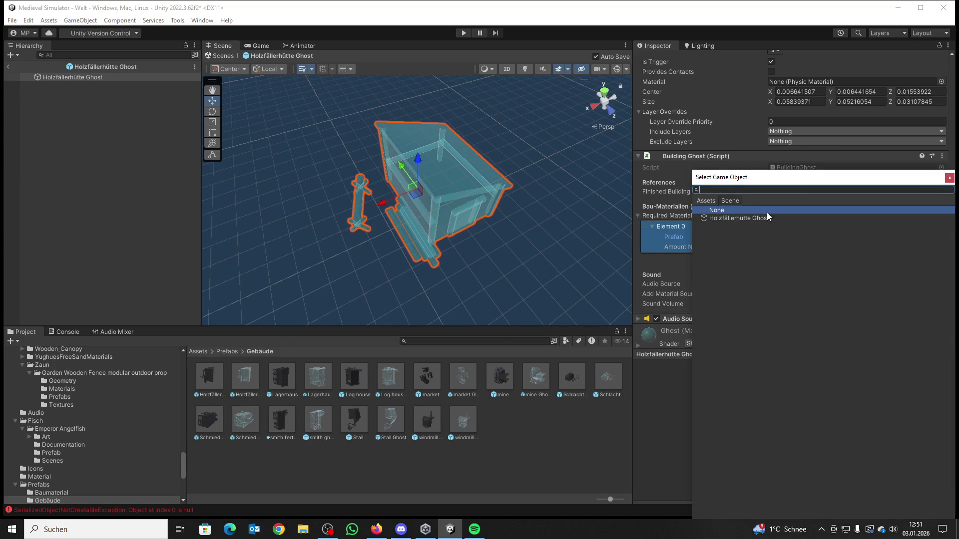
left_click(936, 46)
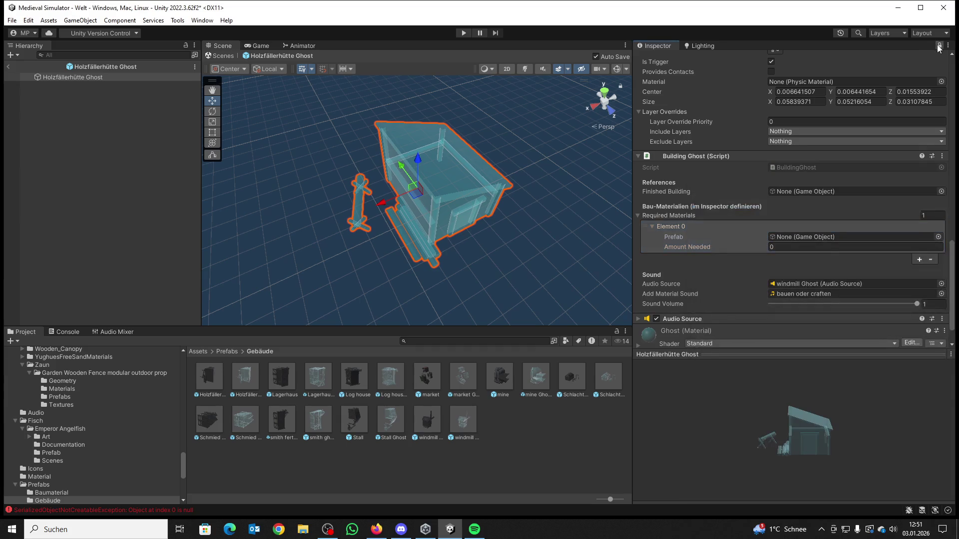
left_click(198, 351)
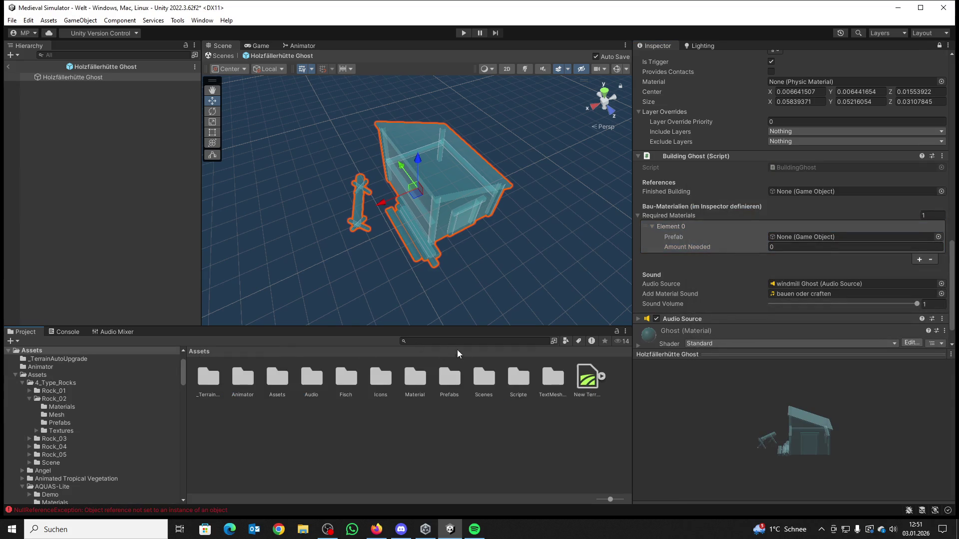
Step: Assign the Baumstamm prefab as the required material with an Amount Needed of 10
double_click(449, 376)
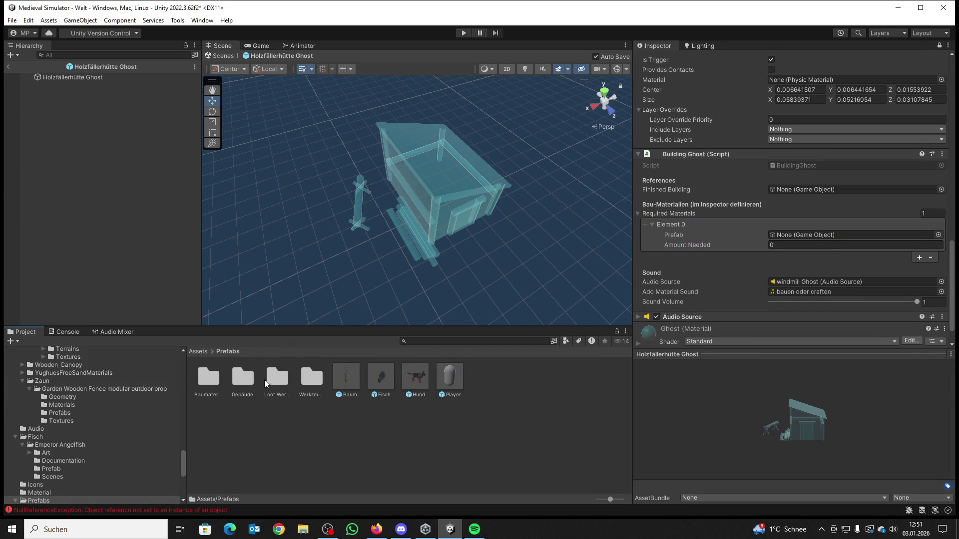
double_click(299, 376)
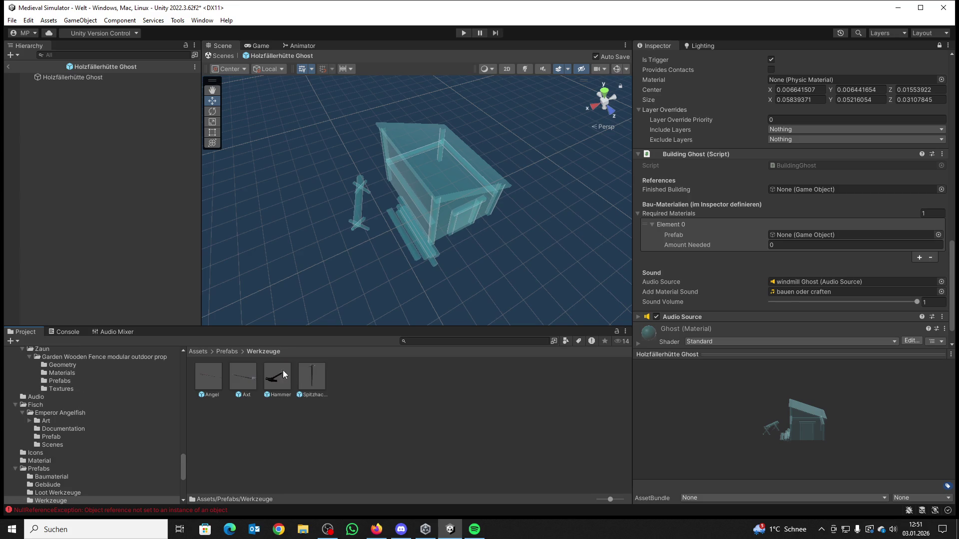
left_click(226, 352)
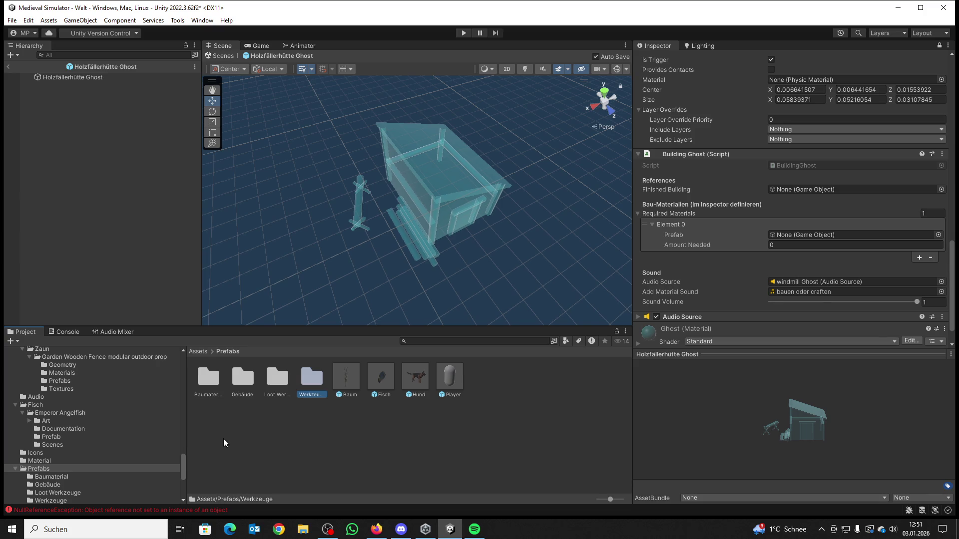
double_click(209, 381)
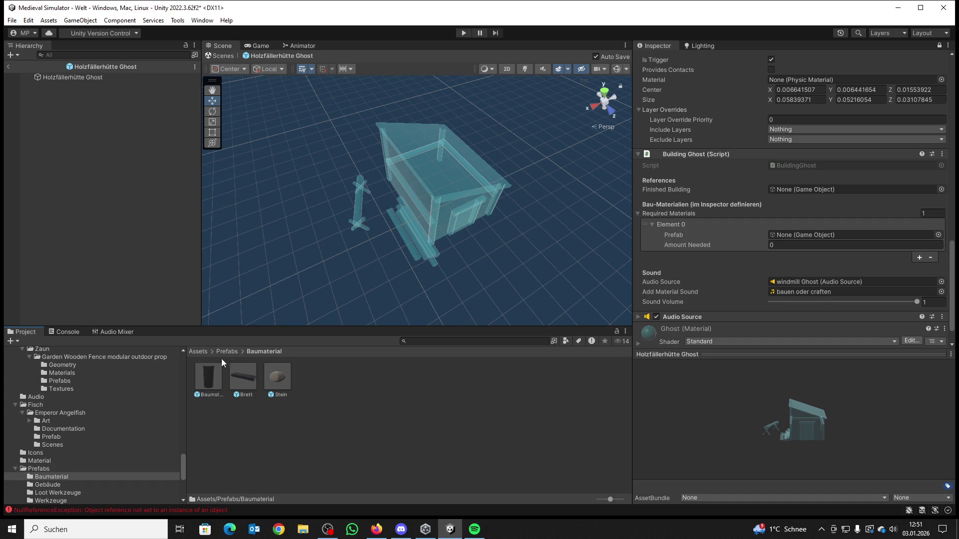
left_click_drag(209, 377, 776, 236)
left_click(770, 244)
type("1")
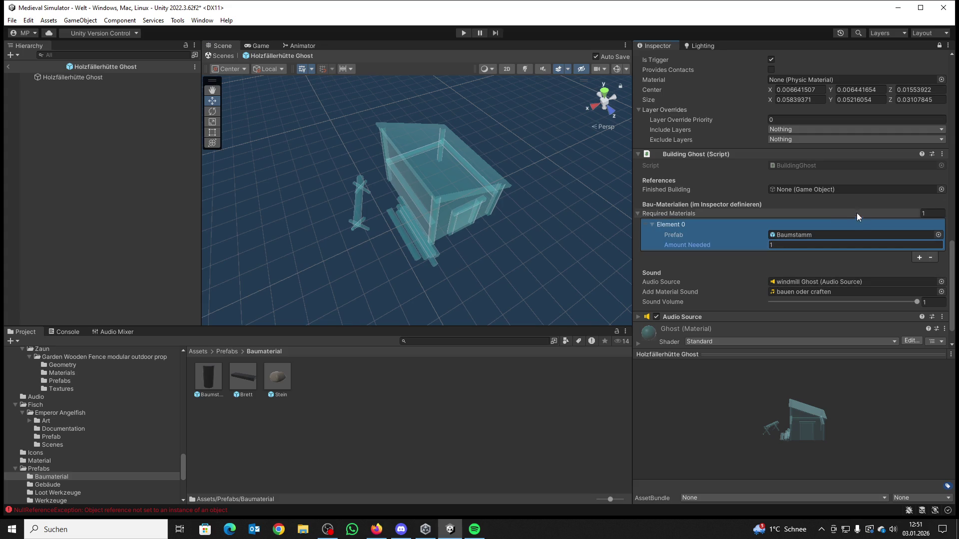
mouse_move(799, 190)
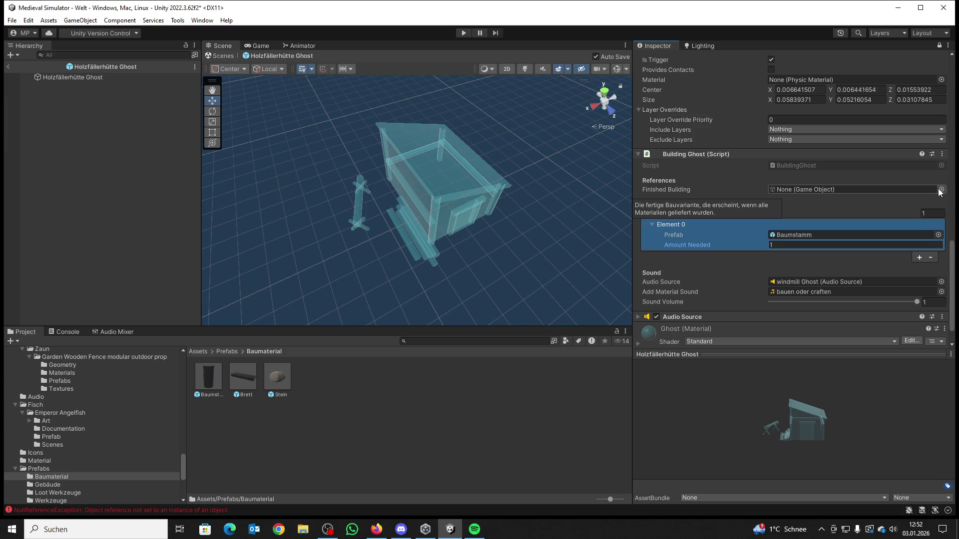
left_click(7, 71)
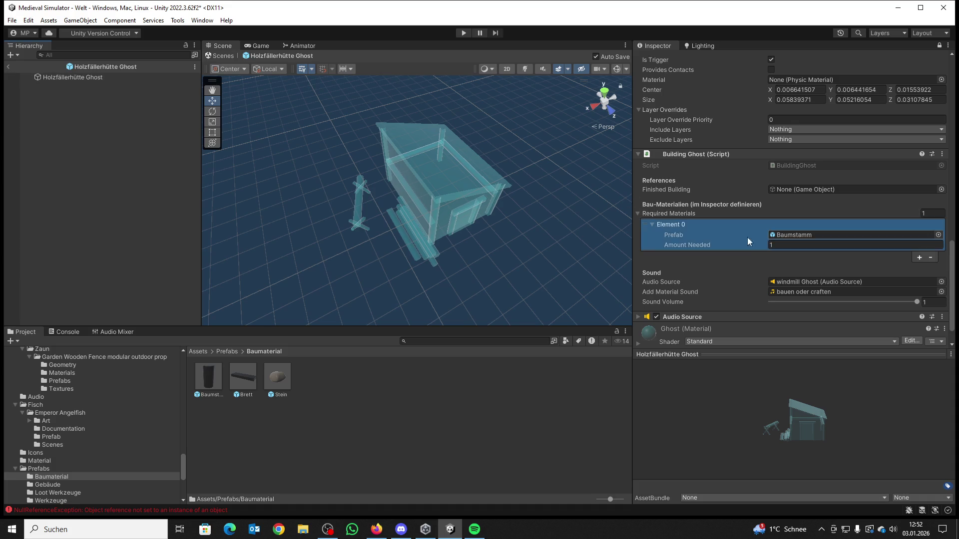
left_click(783, 243)
type("0")
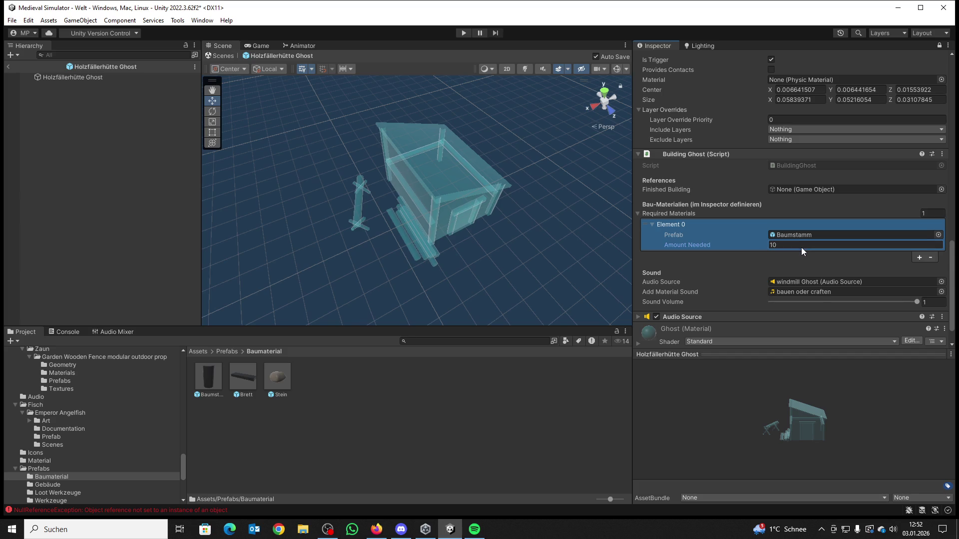
Step: Set Holzfällerhütte as the finished building and exit Prefab Mode to the Welt scene
left_click(220, 351)
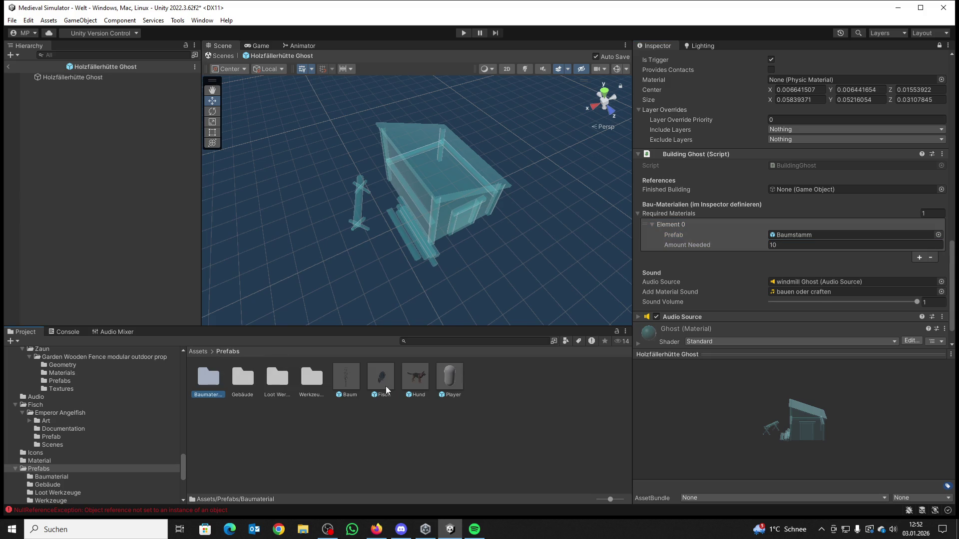
double_click(243, 378)
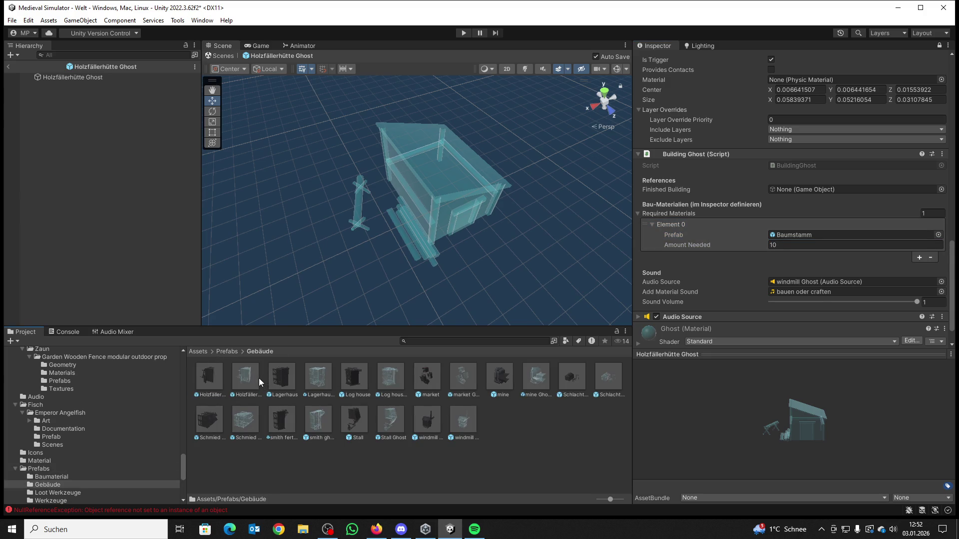
mouse_move(227, 372)
left_mouse_down()
mouse_move(636, 348)
mouse_move(804, 199)
mouse_move(804, 190)
left_mouse_up()
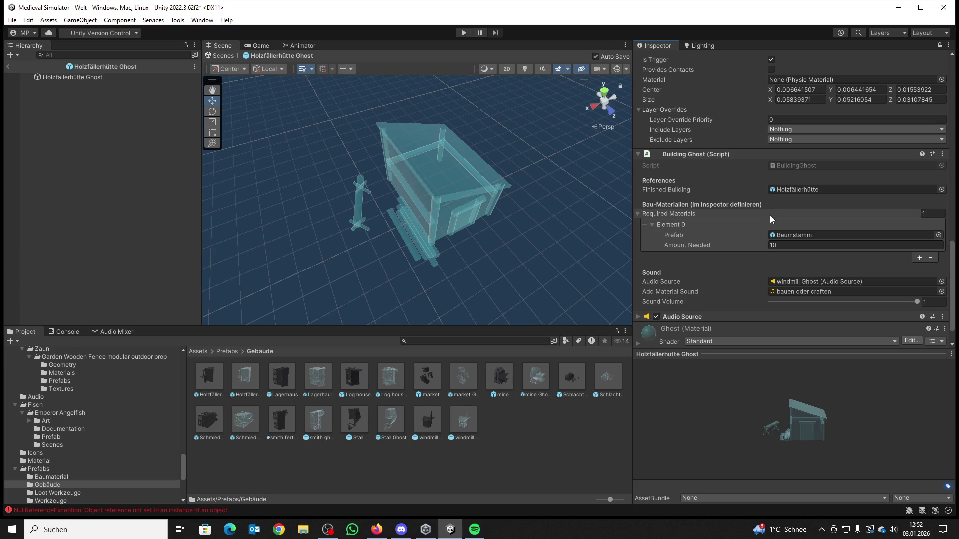
scroll(791, 235, "down", 3)
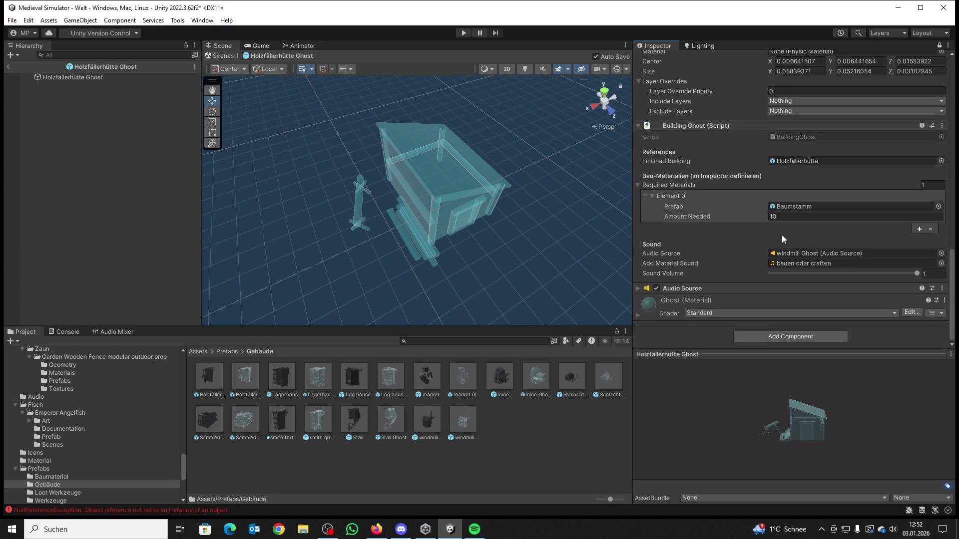
left_click(9, 67)
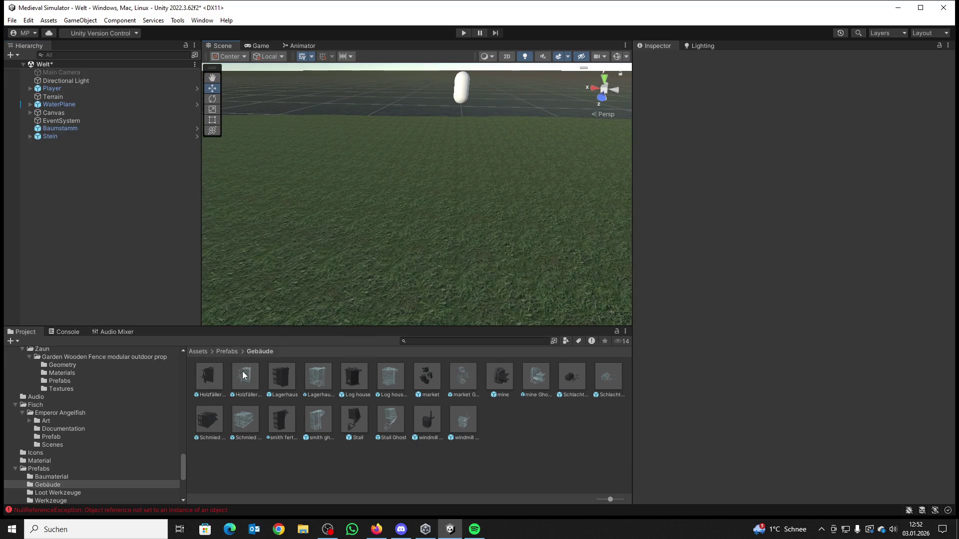
Step: Place the Holzfällerhütte Ghost in the scene and delete the old Baumstamm and Stein objects
left_click_drag(233, 376, 410, 191)
scroll(405, 197, "down", 5)
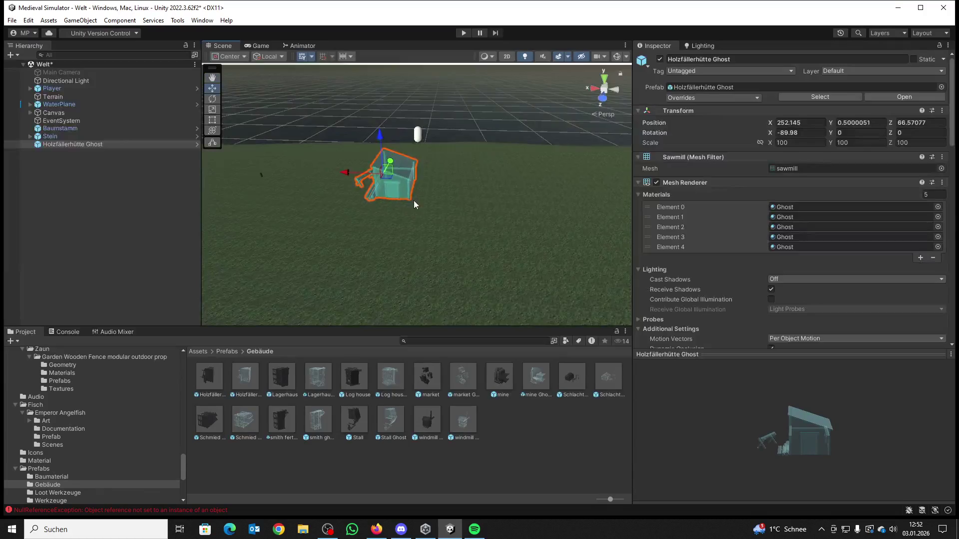
left_click(60, 129)
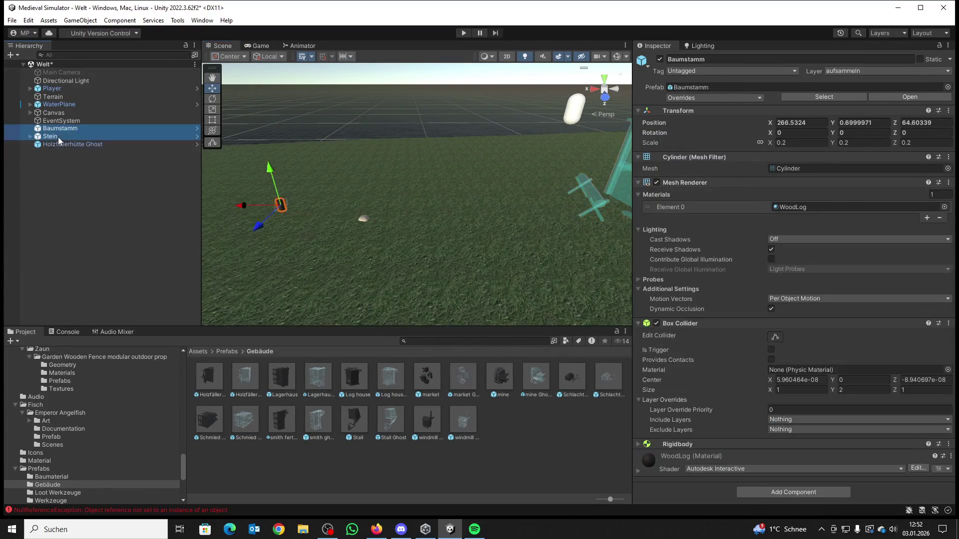
left_click(58, 137, "ctrl")
key("Delete")
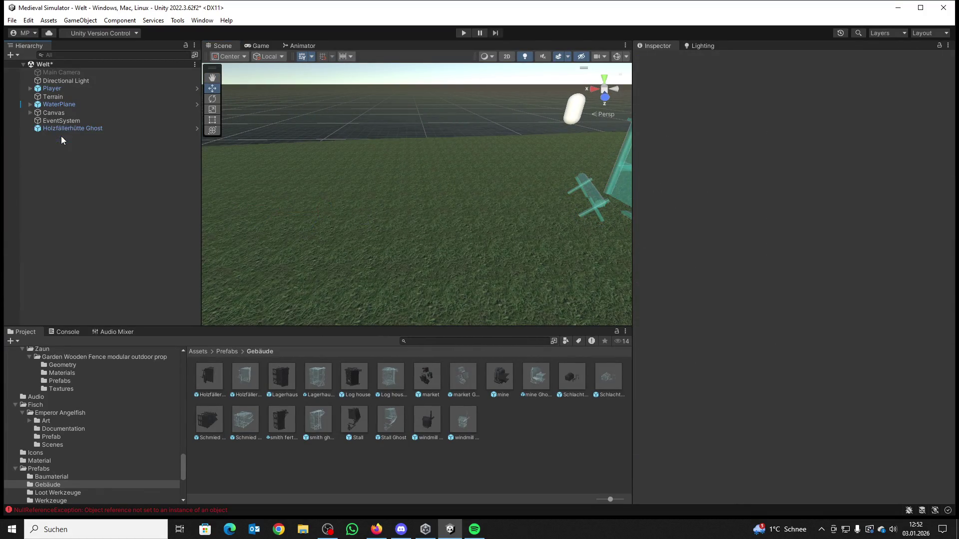
Step: Set the ghost's Amount Needed to 1 and place a Baumstamm log near it
left_click(219, 355)
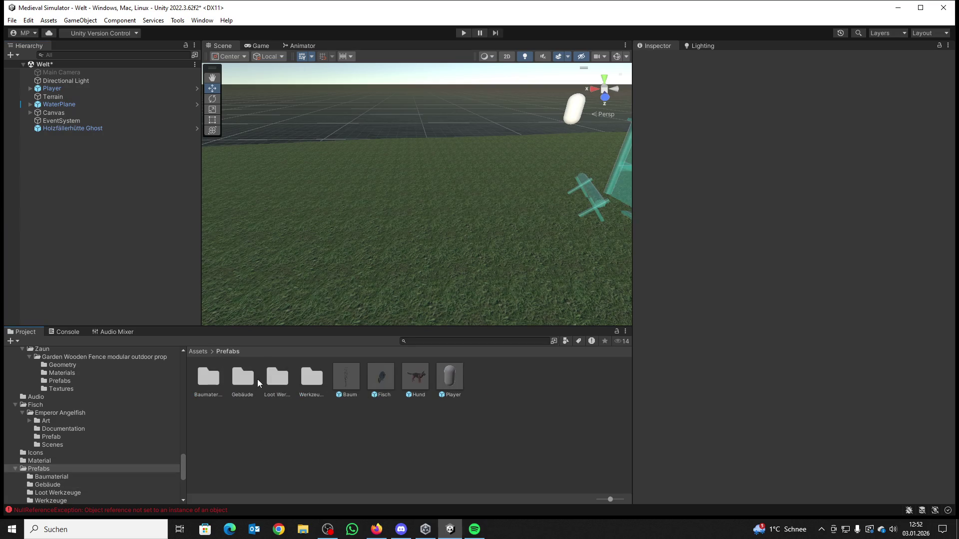
left_click(276, 381)
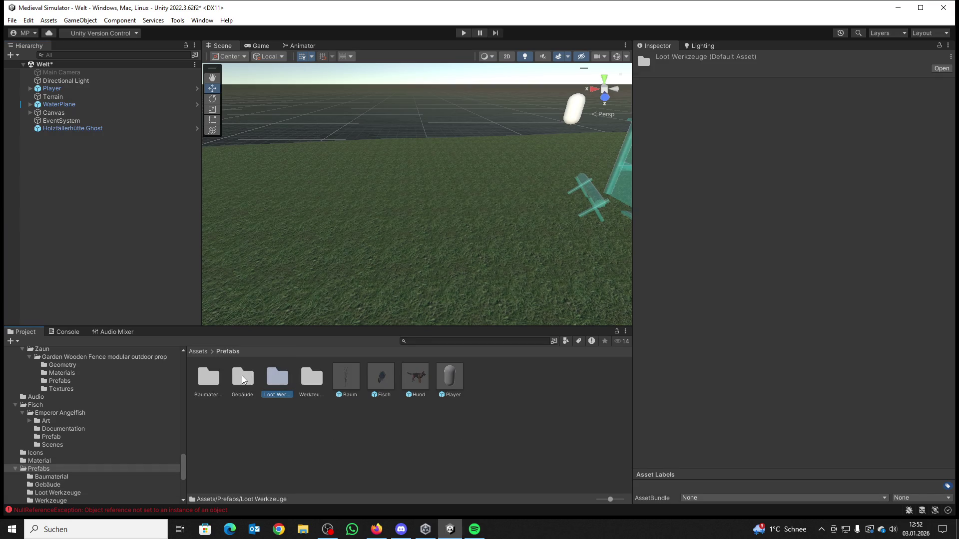
double_click(206, 380)
mouse_move(303, 253)
left_mouse_down()
mouse_move(575, 158)
mouse_move(532, 173)
left_mouse_up()
left_click(531, 173)
scroll(795, 265, "down", 5)
scroll(795, 264, "down", 3)
scroll(786, 243, "up", 4)
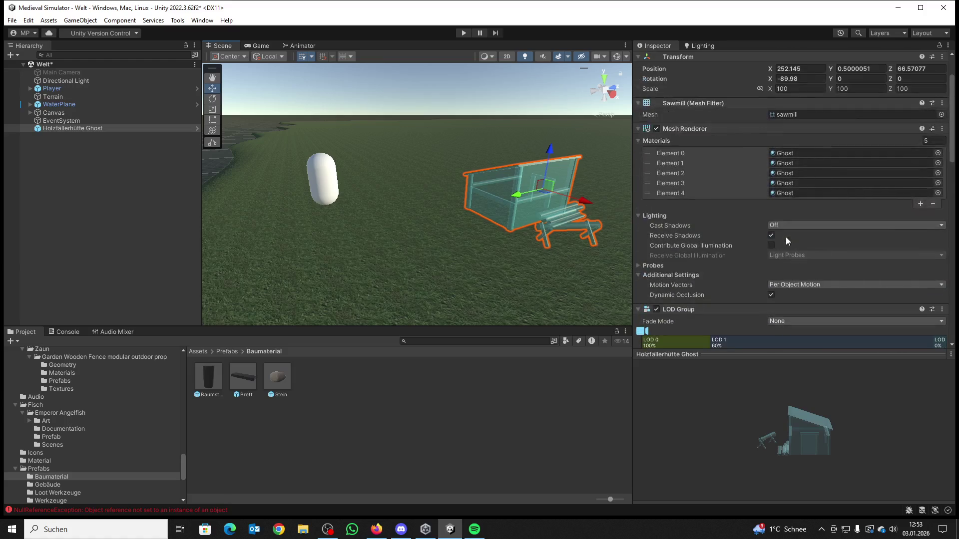
scroll(788, 224, "down", 12)
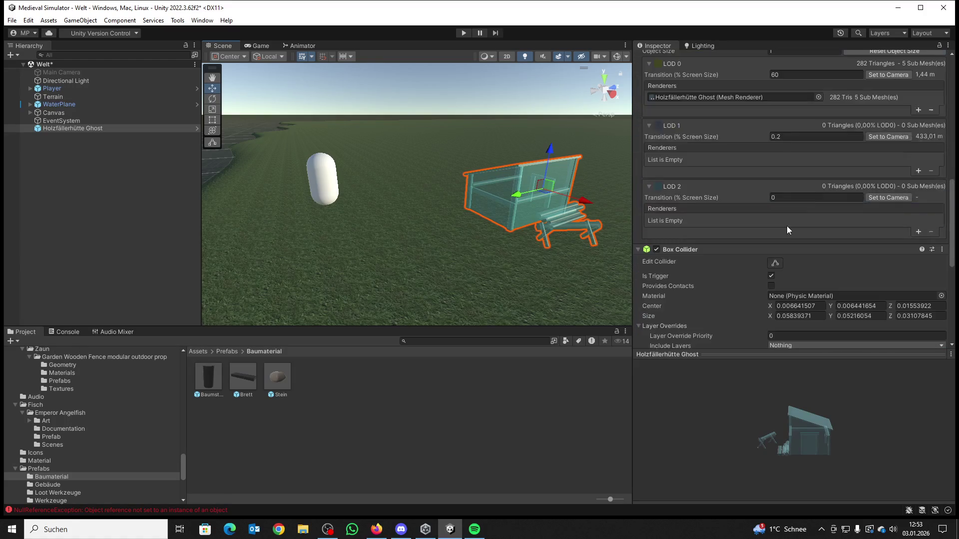
scroll(789, 243, "down", 3)
left_click(790, 244)
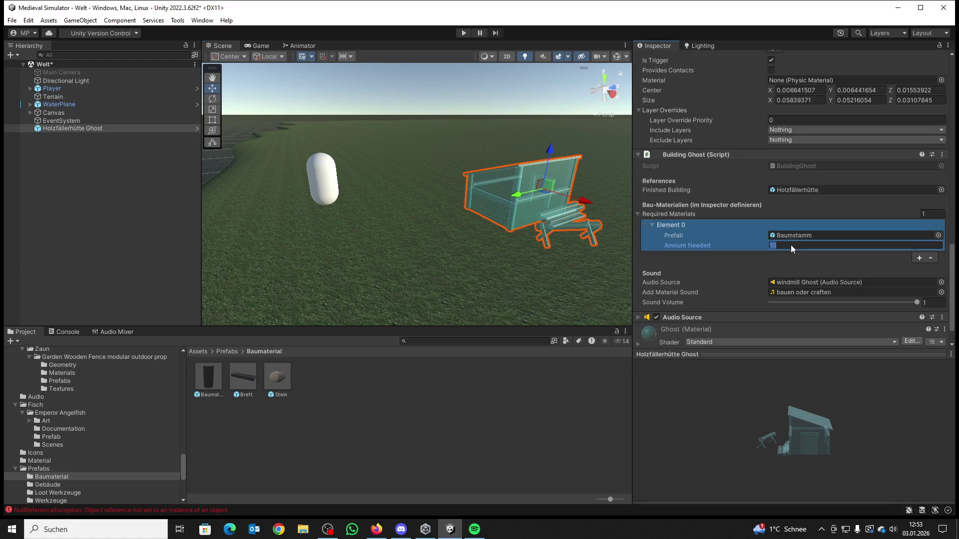
type("1")
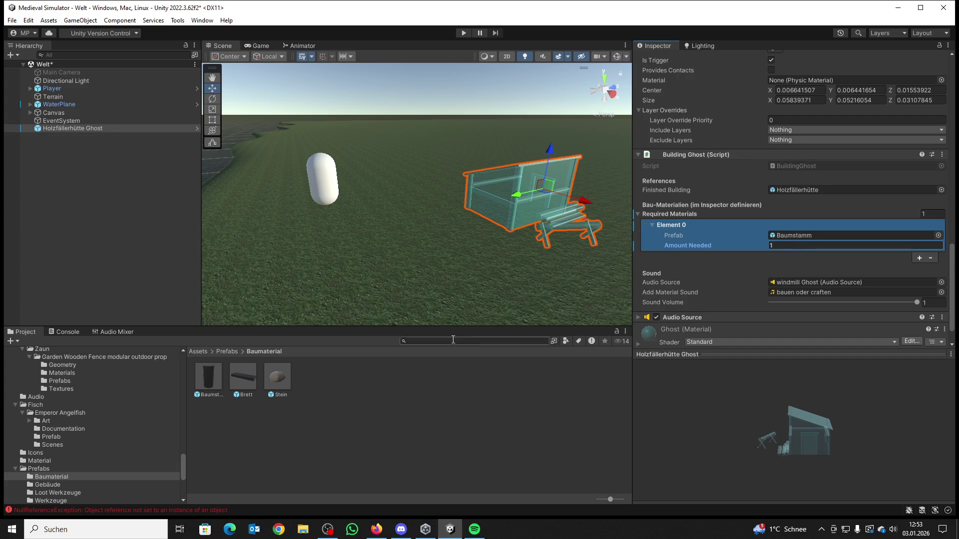
mouse_move(208, 384)
left_mouse_down()
mouse_move(364, 265)
mouse_move(428, 265)
left_mouse_up()
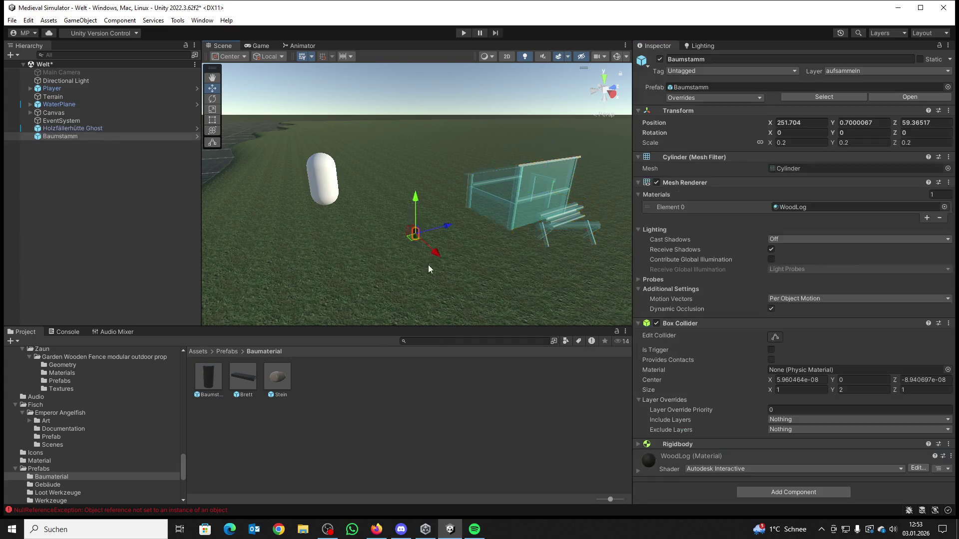
Step: Play-test until the ghost becomes Holzfällerhütte(Clone), then stop play mode
left_click(467, 33)
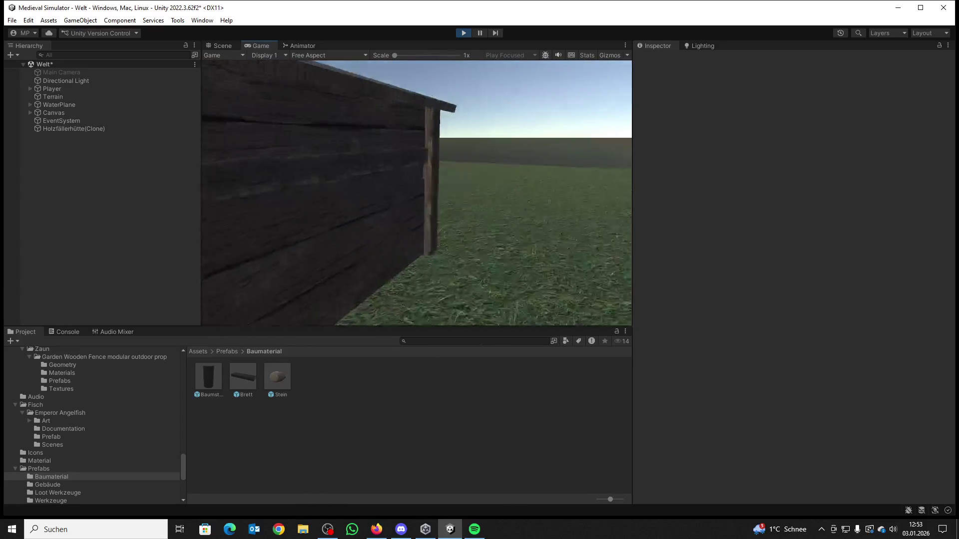
key("super")
left_click(477, 39)
left_click(468, 31)
left_click(224, 352)
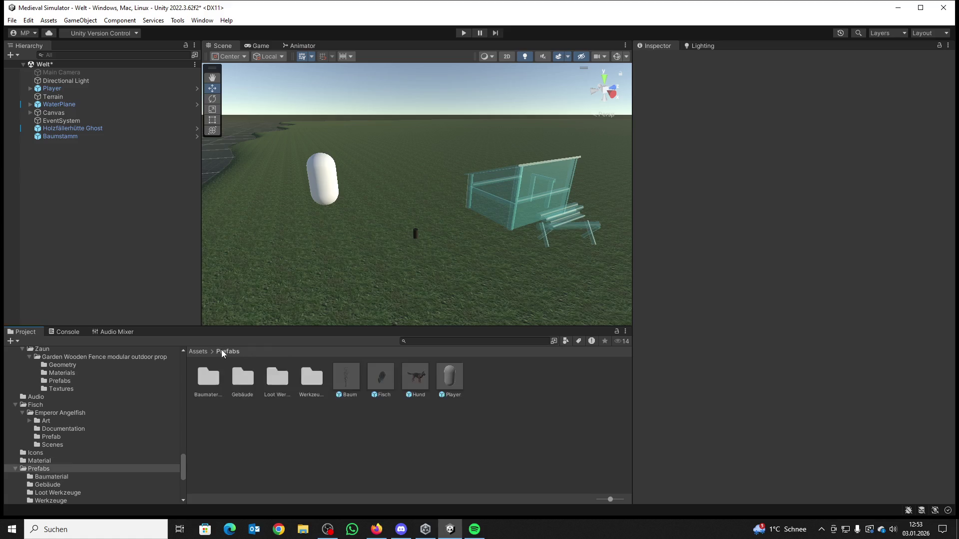
Step: Replace the Holzfällerhütte Ghost in the scene with a Lagerhaus Ghost and focus on it
left_click(50, 130)
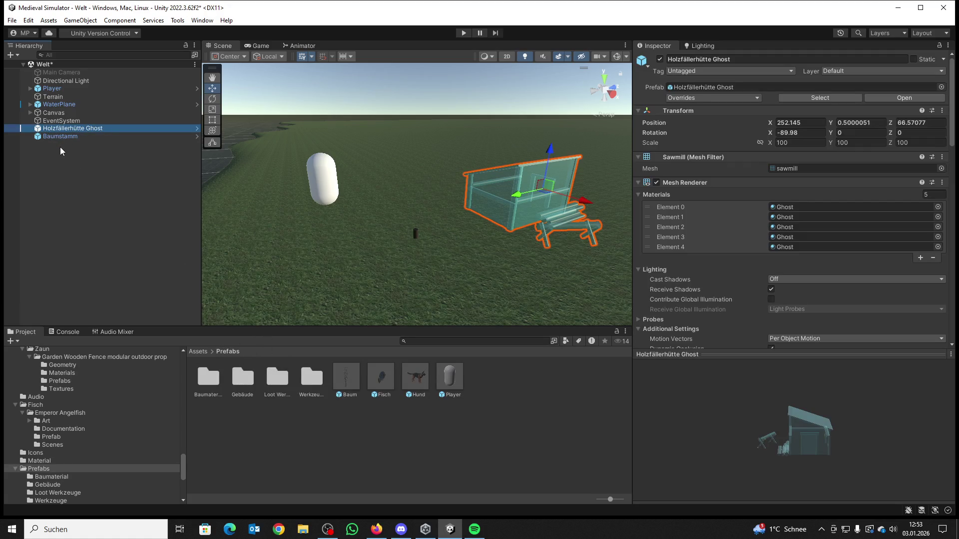
key("Delete")
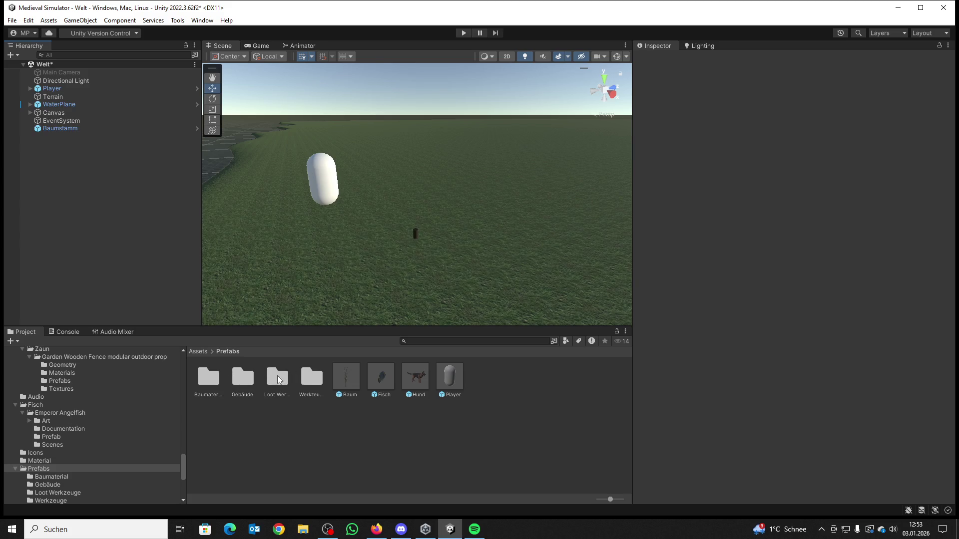
double_click(238, 382)
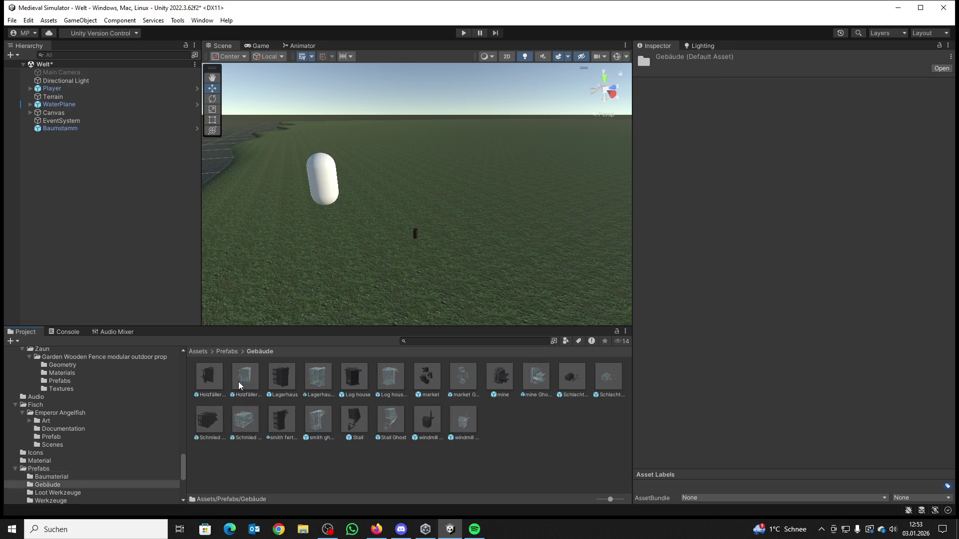
left_click_drag(316, 378, 519, 217)
key("f")
scroll(786, 246, "down", 3)
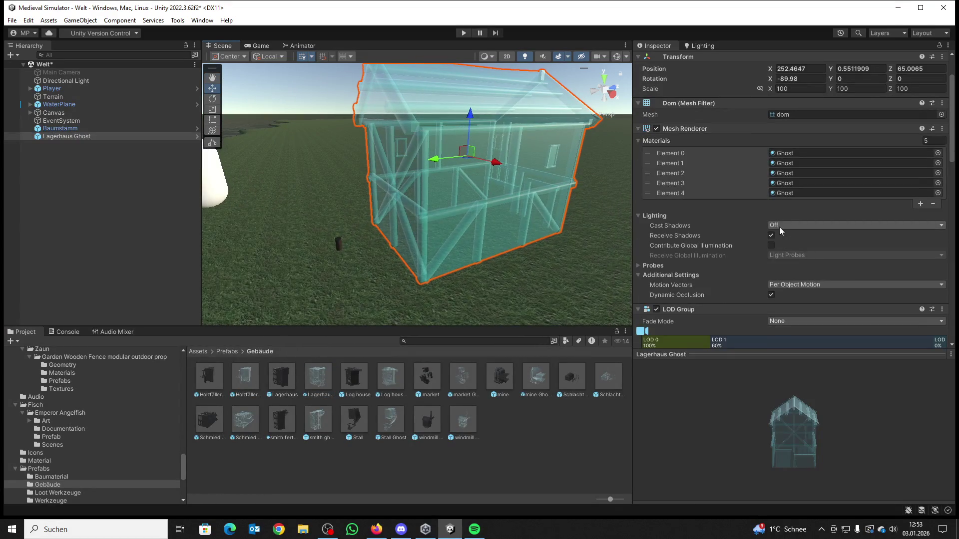
scroll(779, 225, "down", 8)
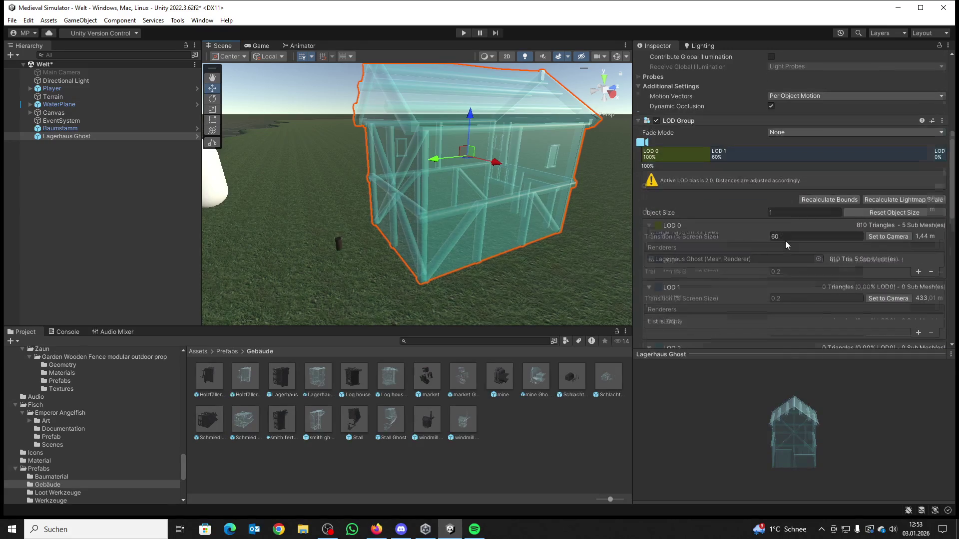
scroll(785, 240, "down", 8)
scroll(785, 241, "down", 10)
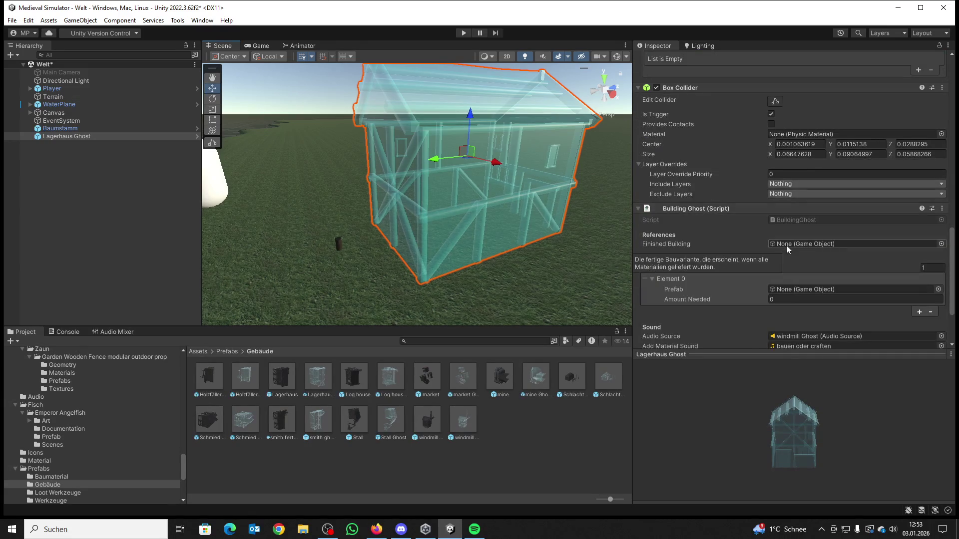
scroll(786, 245, "down", 5)
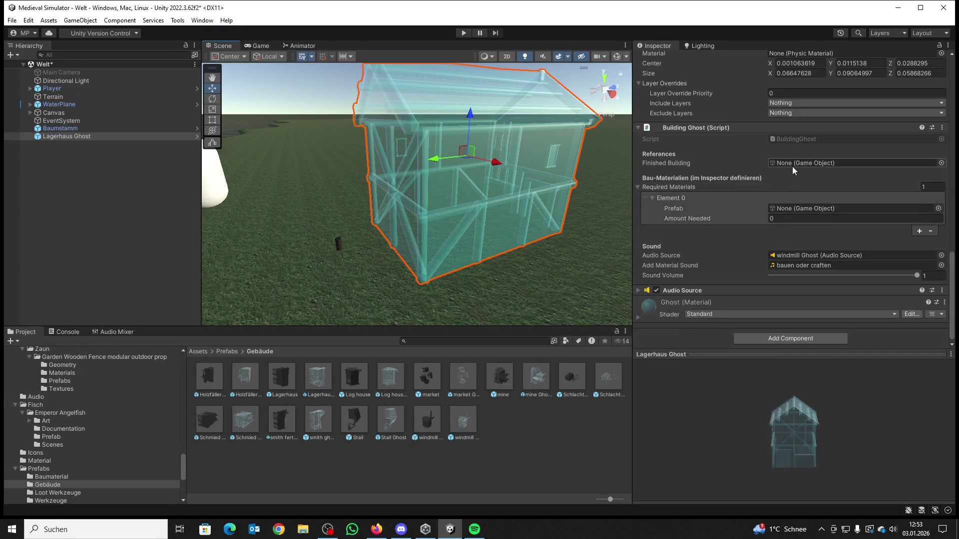
Step: Set Lagerhaus as finished building, requiring 1 Baumstamm
left_click_drag(285, 377, 789, 168)
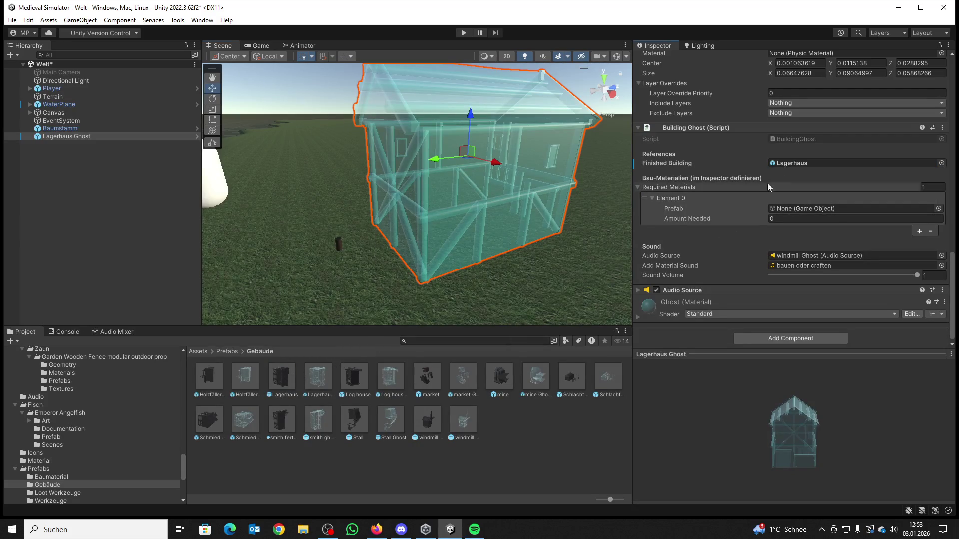
left_click(938, 209)
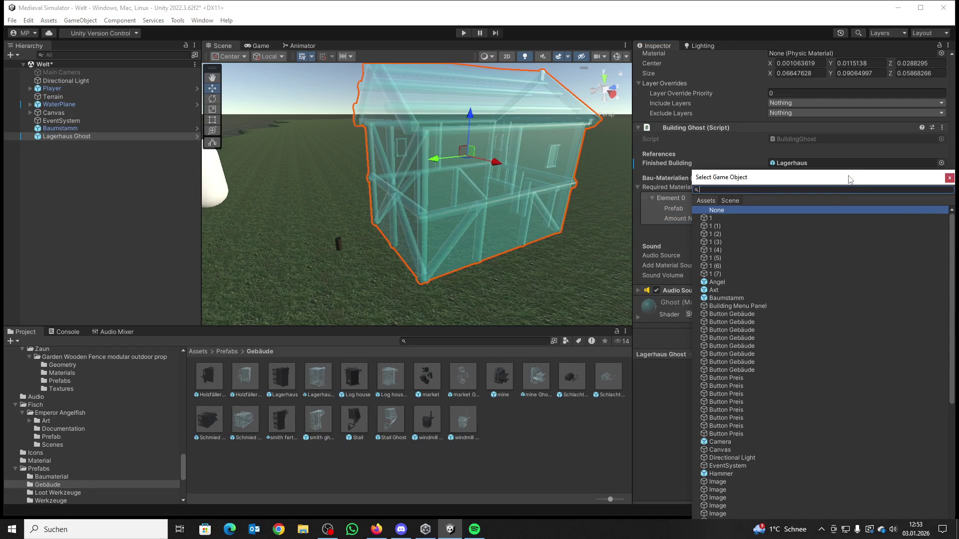
double_click(729, 298)
left_click(785, 218)
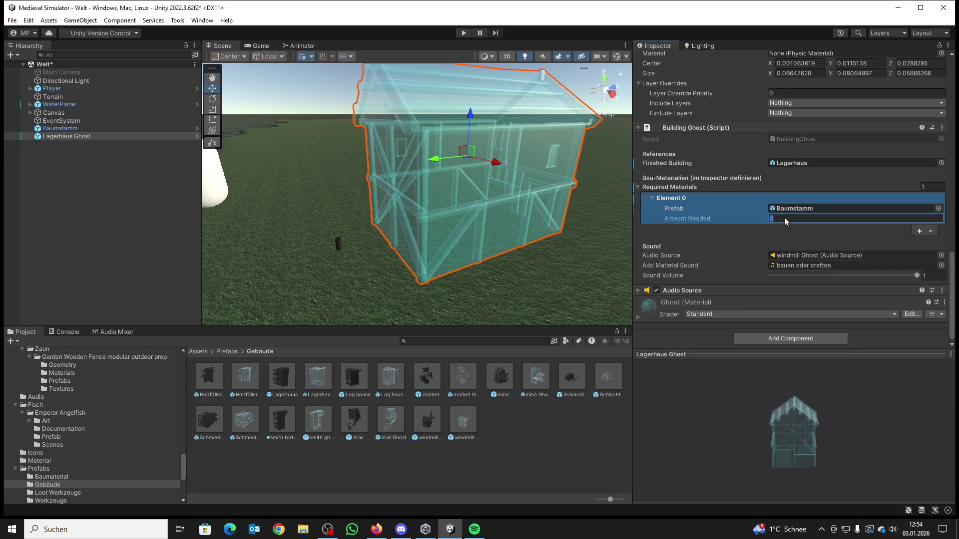
type("1")
Step: Apply all overrides to the Lagerhaus Ghost prefab and play-test the scene
left_click(68, 129)
left_click(63, 138)
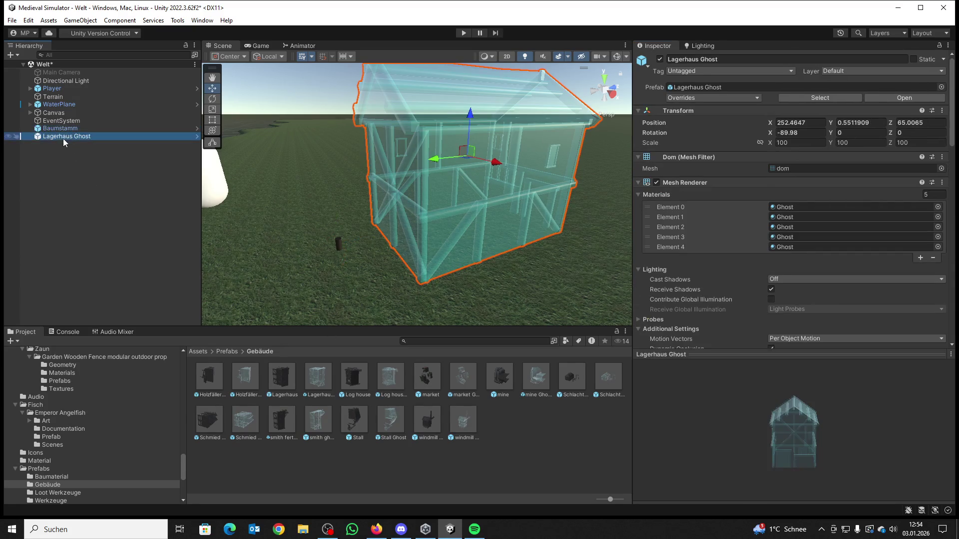
scroll(776, 240, "down", 10)
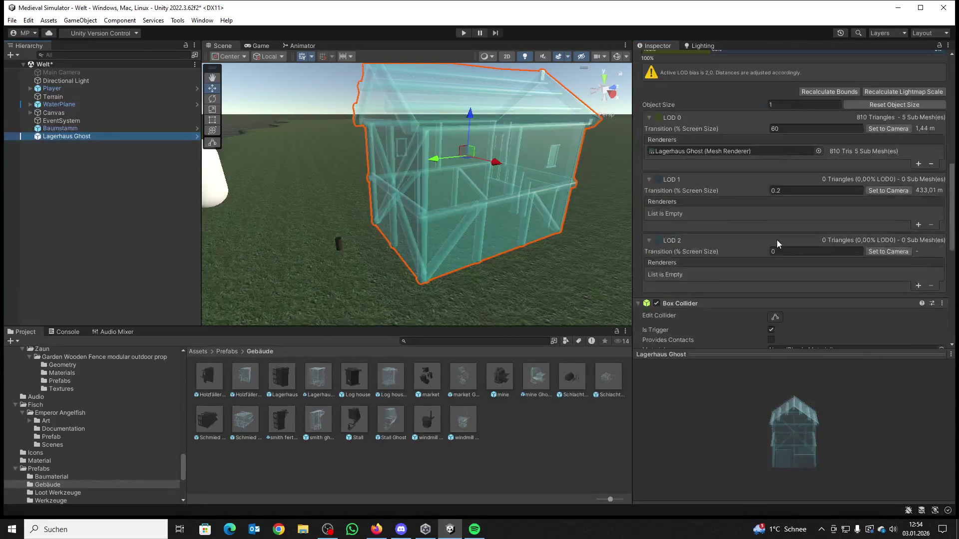
scroll(777, 240, "down", 10)
scroll(781, 235, "up", 15)
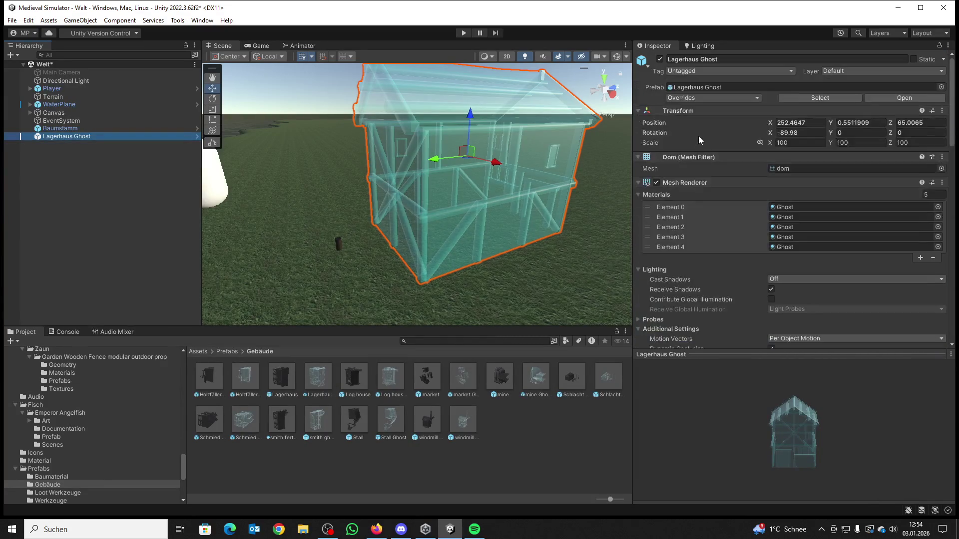
left_click(695, 100)
left_click(770, 159)
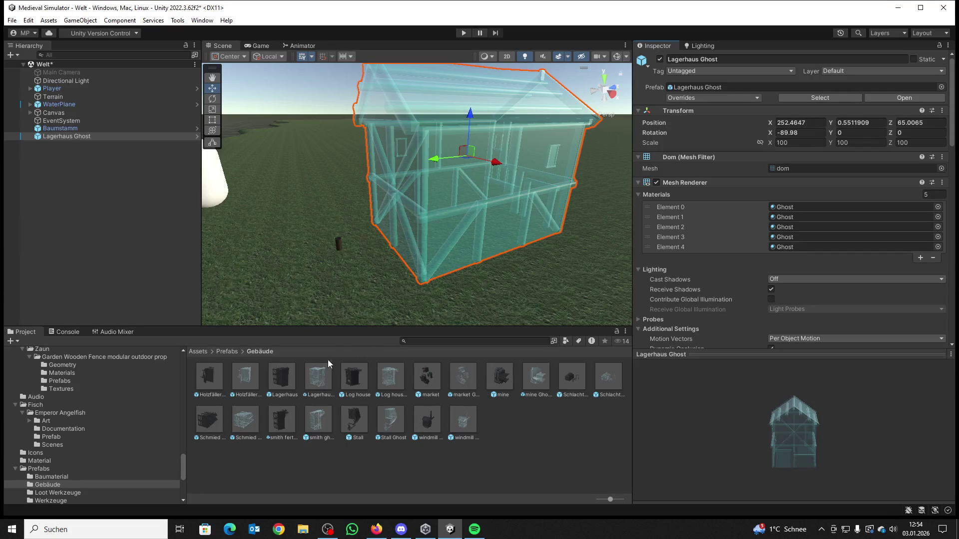
left_click(465, 33)
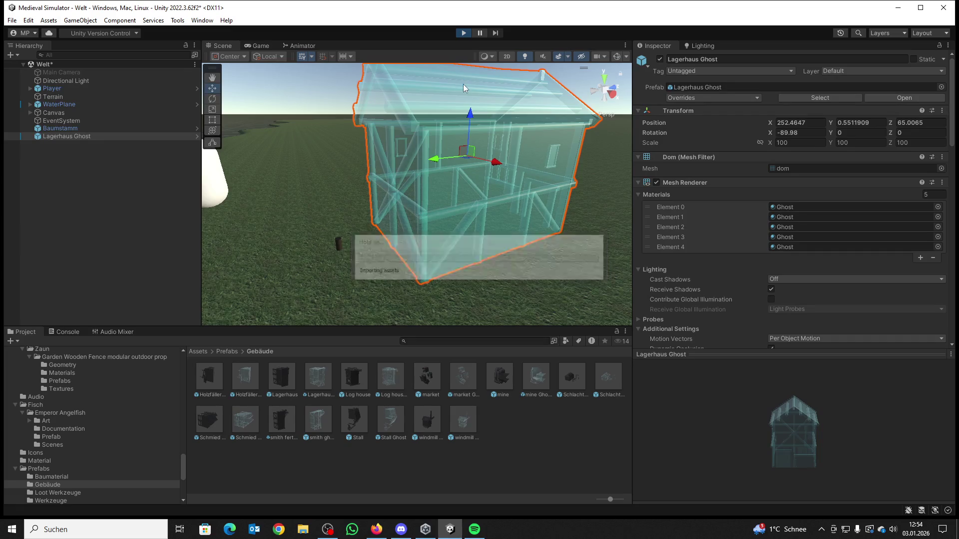
left_click(416, 194)
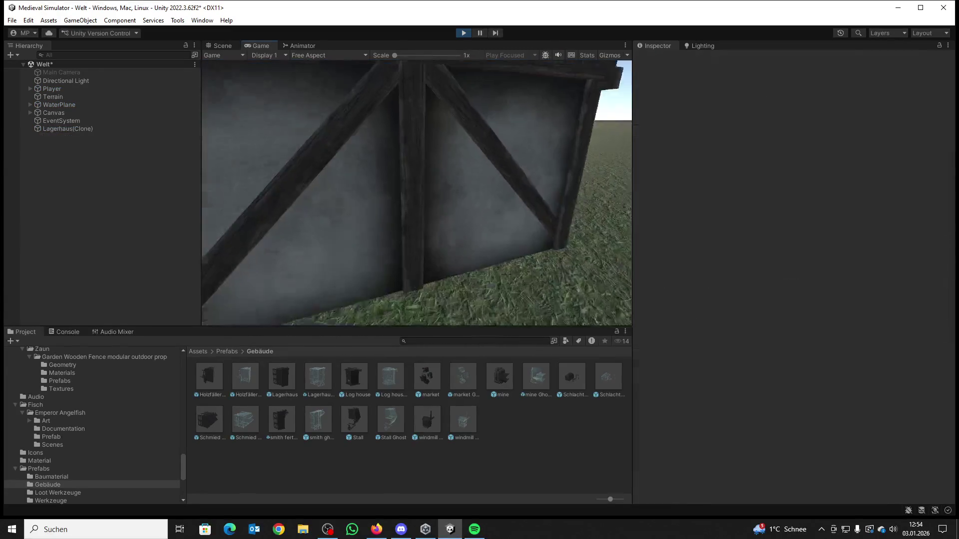
Step: Walk toward and back from the Lagerhaus, stop play mode, and select the placed Lagerhaus Ghost
key("w")
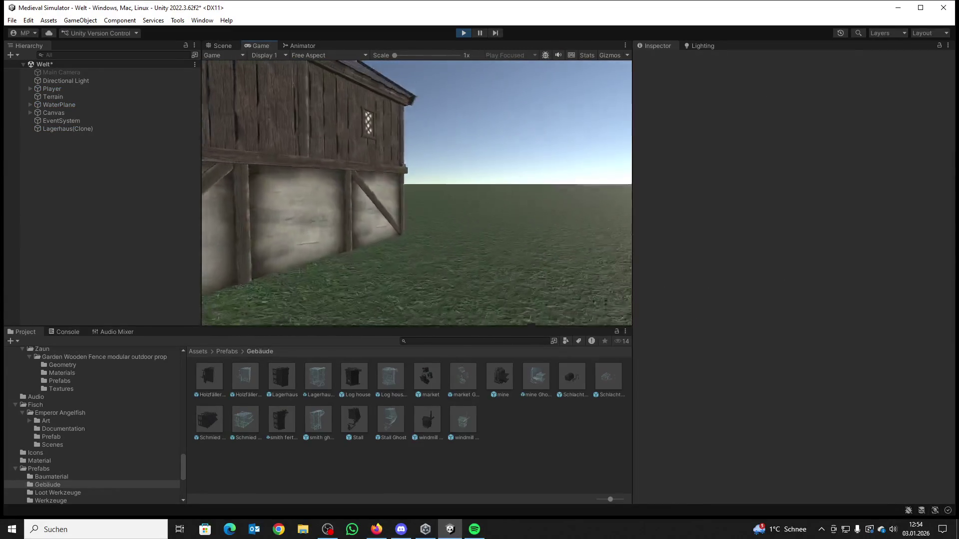
key("s")
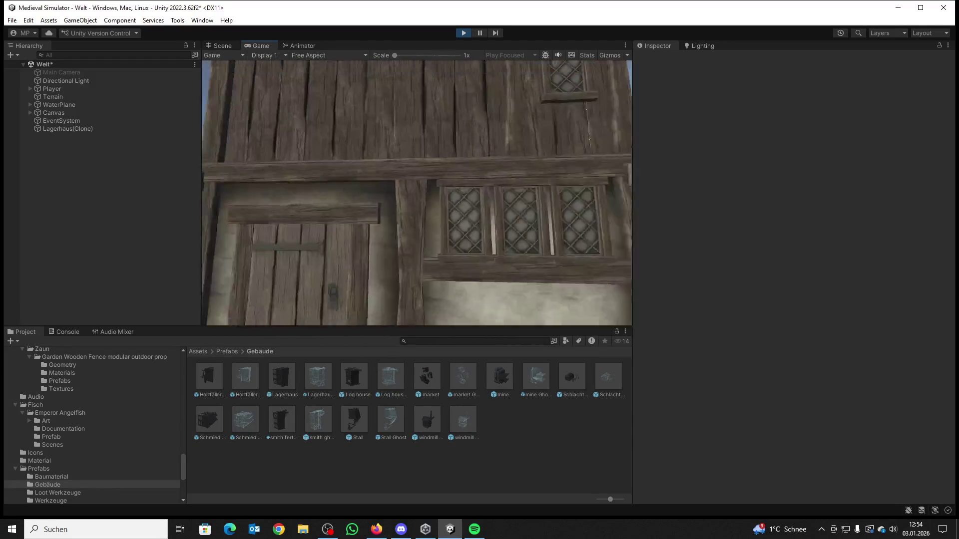
key("super")
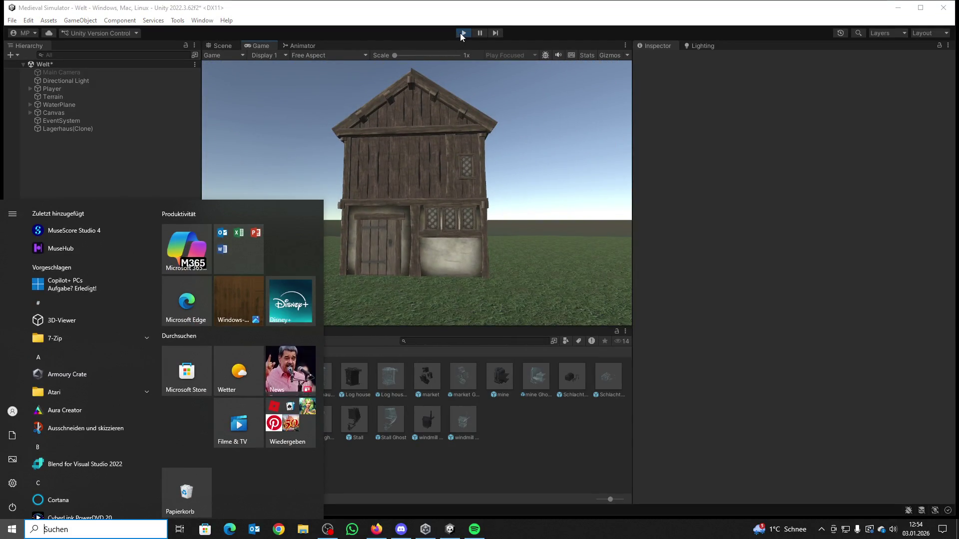
left_click(459, 33)
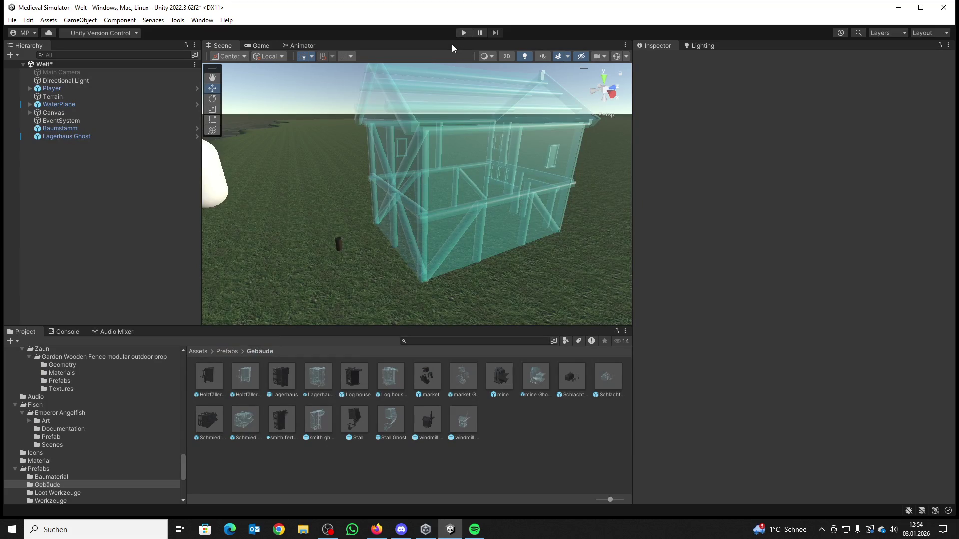
left_click(471, 187)
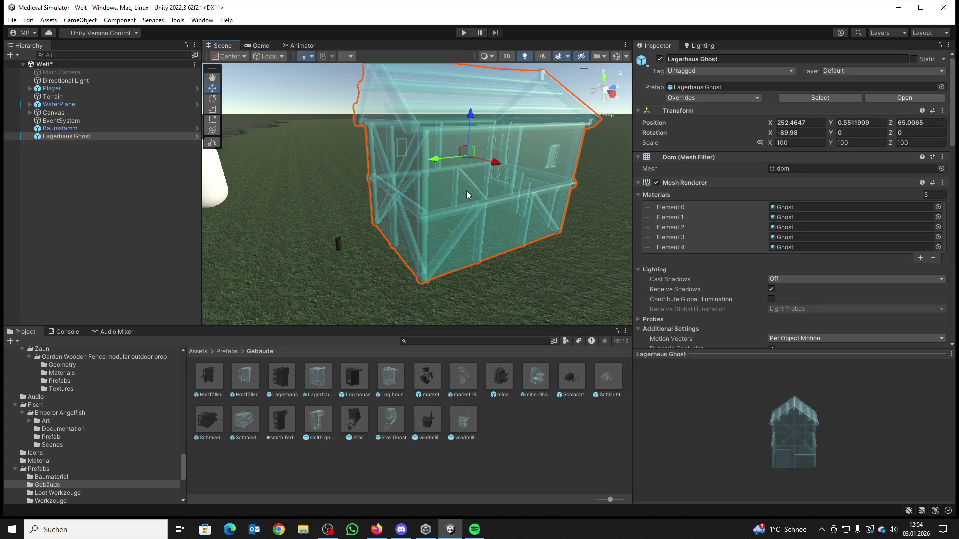
Step: Delete the Lagerhaus Ghost, make Log house the Log house Ghost's Finished Building, then open Holzfällerhütte Ghost
key("Delete")
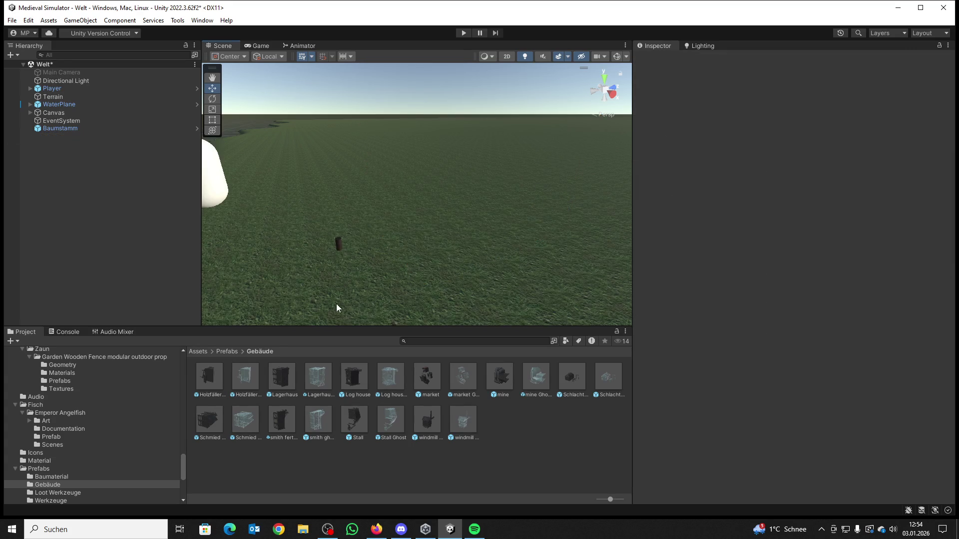
double_click(390, 375)
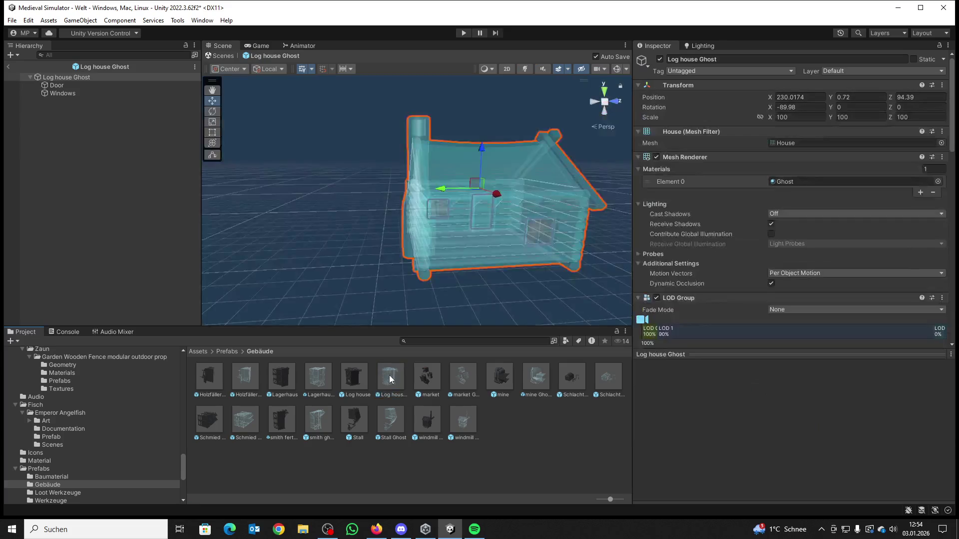
scroll(785, 214, "down", 10)
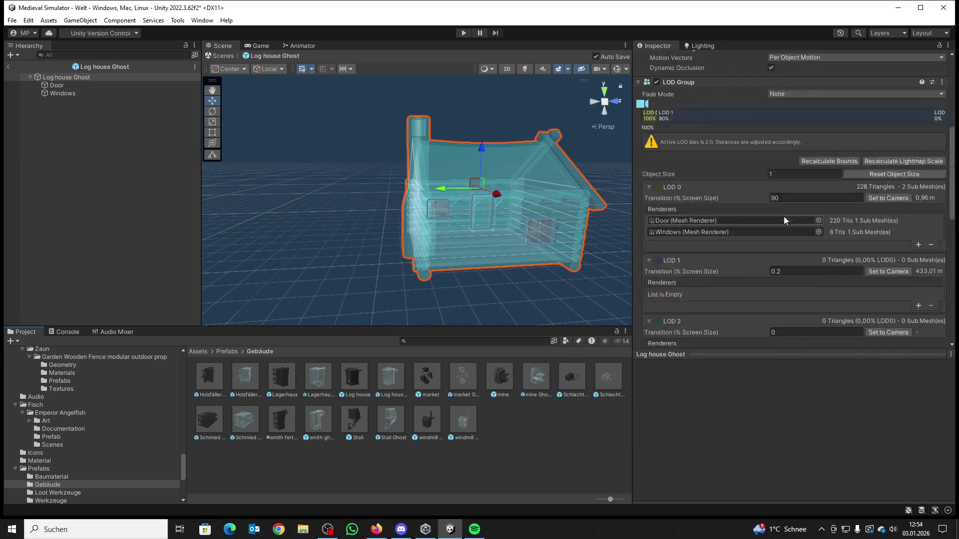
scroll(819, 283, "down", 2)
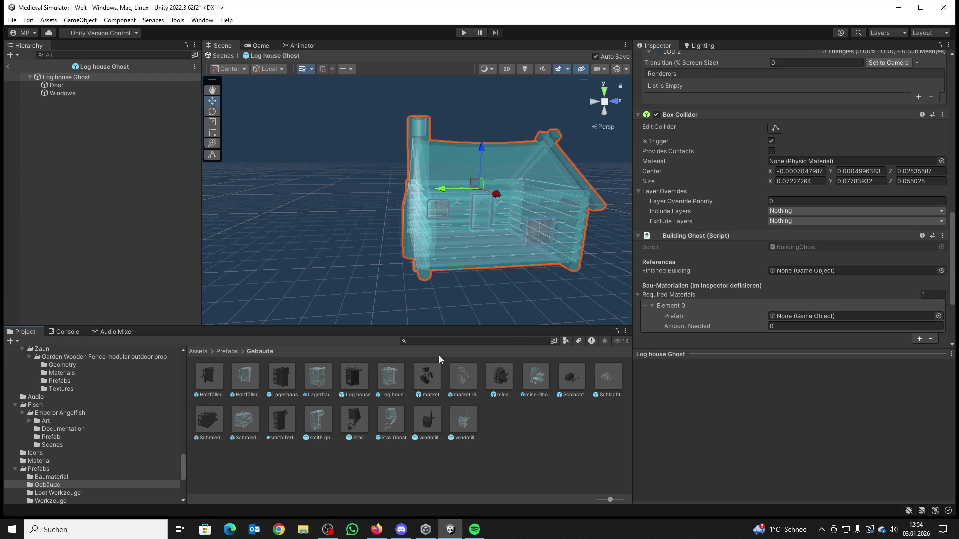
left_click_drag(340, 372, 792, 270)
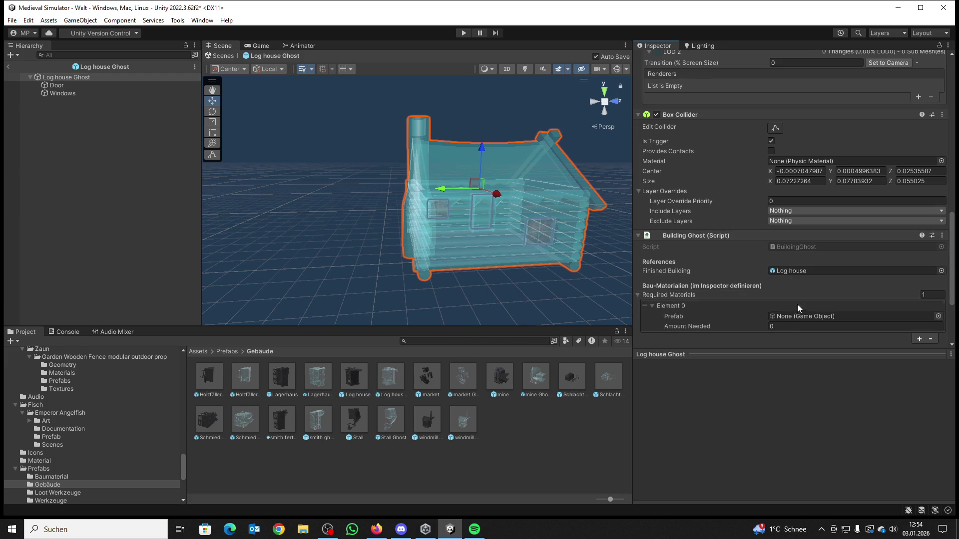
scroll(798, 316, "down", 4)
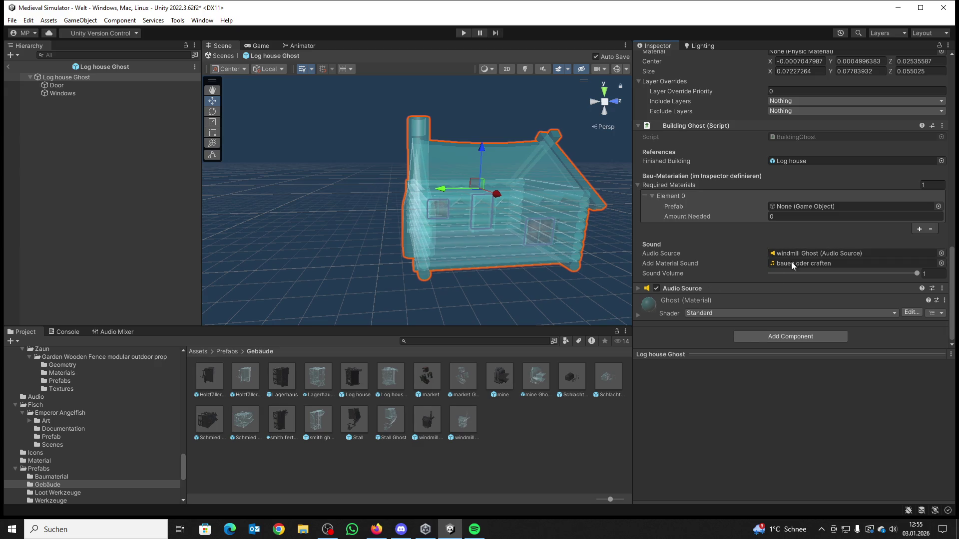
double_click(246, 378)
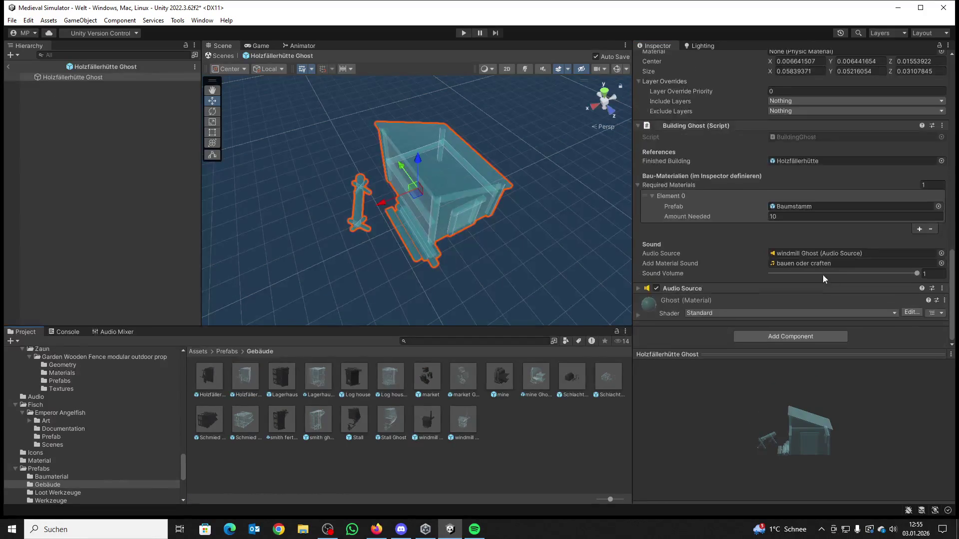
Step: Link Holzfällerhütte Ghost's own Audio Source as its sound, playing bauen oder craften at volume 0.1
left_click_drag(681, 288, 800, 253)
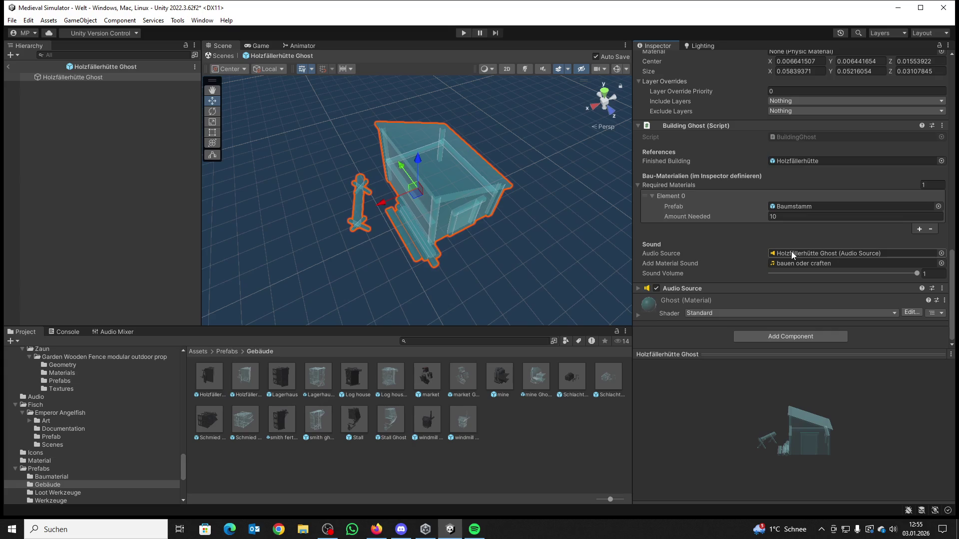
left_click(636, 289)
scroll(777, 247, "down", 5)
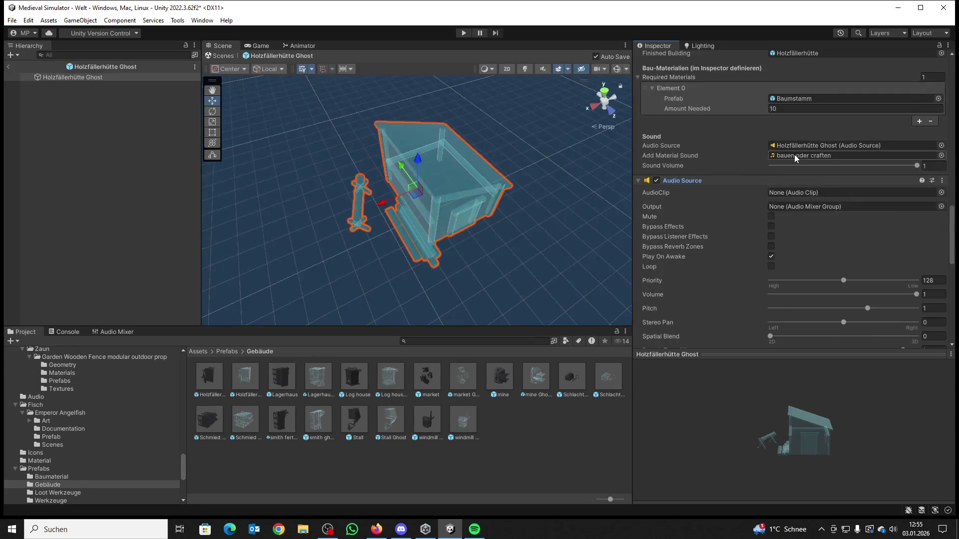
mouse_move(794, 155)
left_mouse_down()
mouse_move(810, 172)
mouse_move(652, 227)
mouse_move(685, 258)
mouse_move(791, 196)
left_mouse_up()
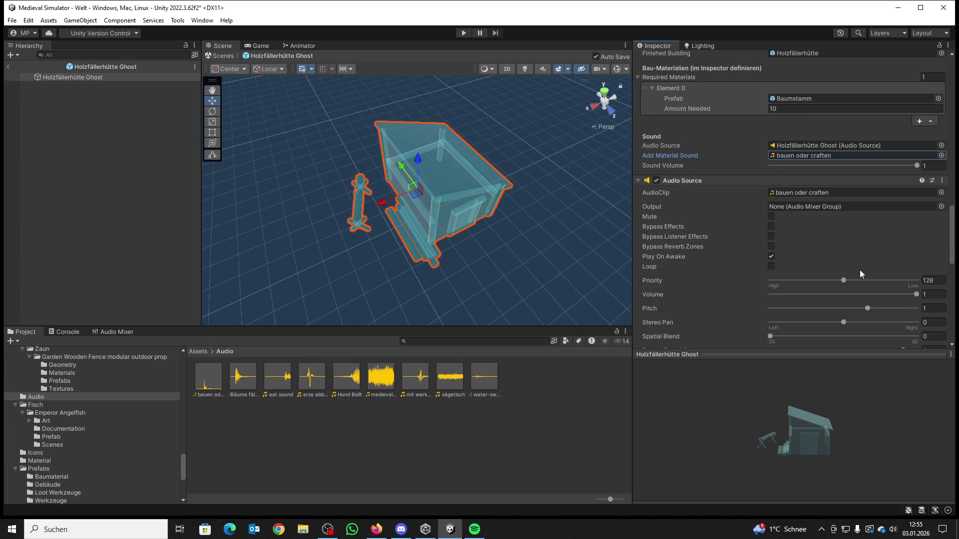
left_click(930, 294)
type("0.1")
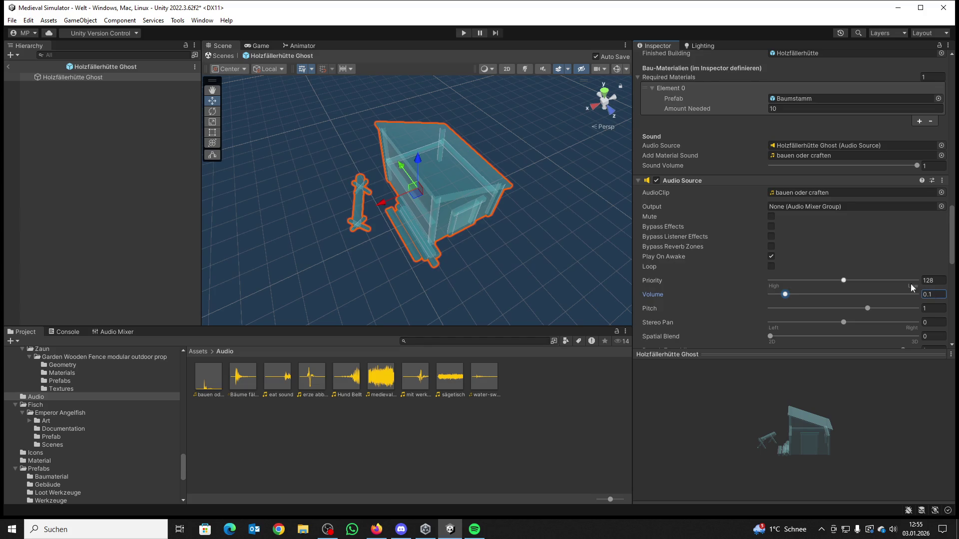
Step: Return to the Welt scene and open the Lagerhaus Ghost prefab from Prefabs > Gebäude
left_click(7, 66)
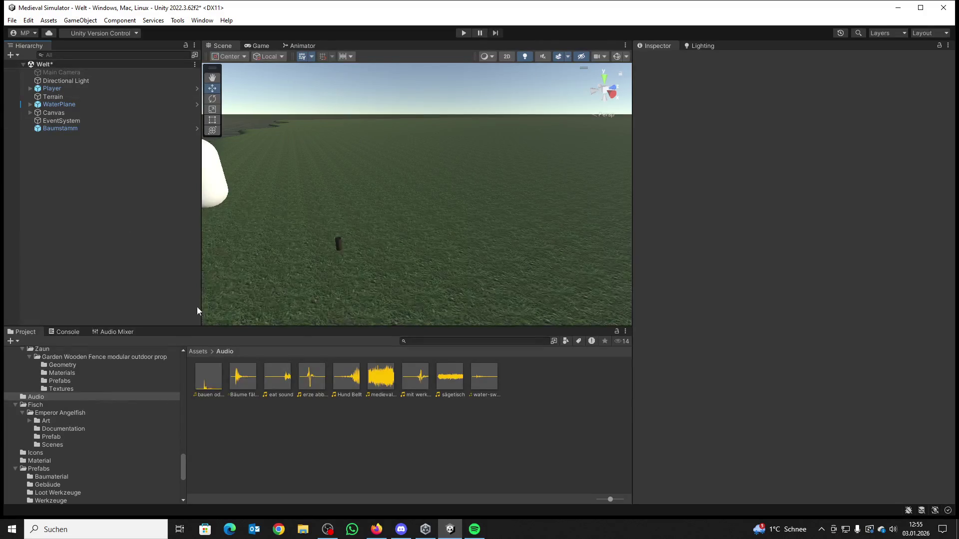
left_click(197, 351)
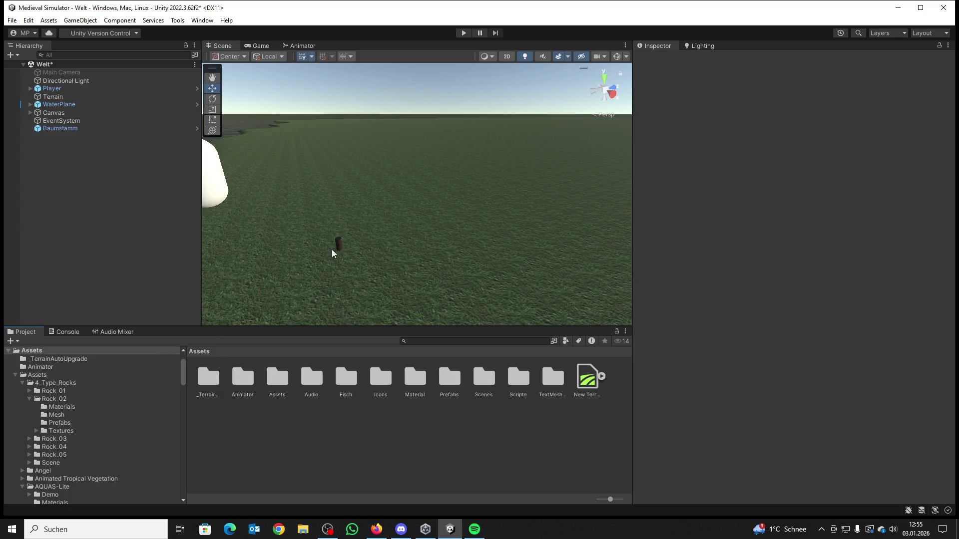
scroll(336, 241, "down", 2)
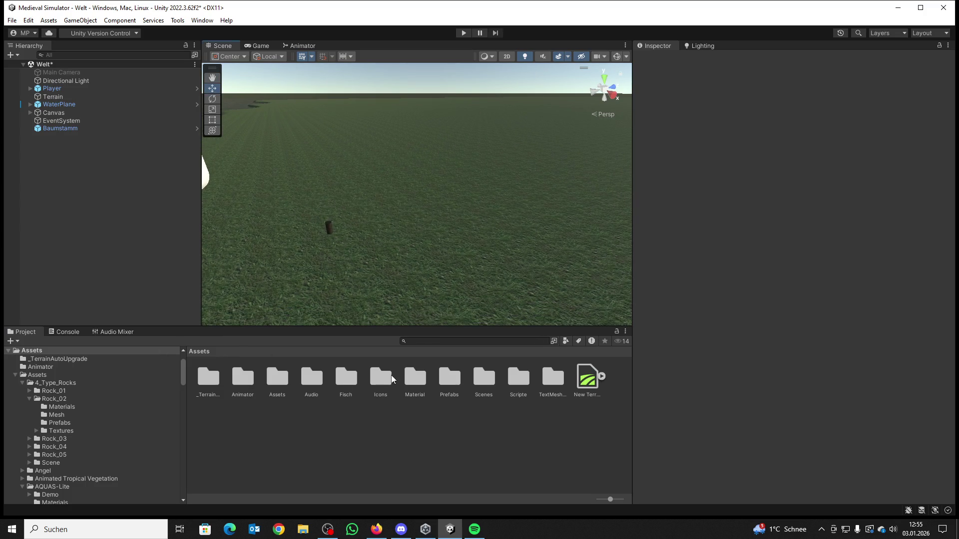
double_click(443, 382)
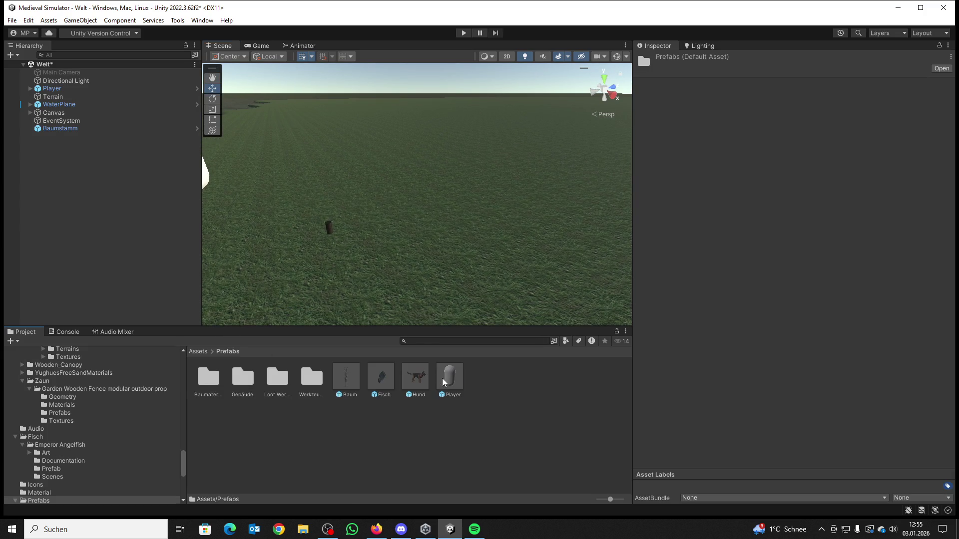
double_click(246, 380)
double_click(318, 377)
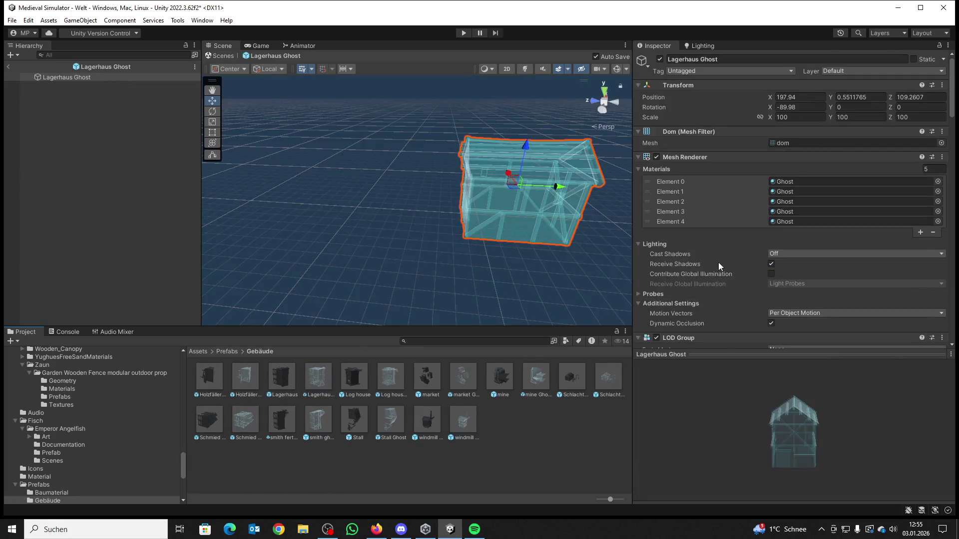
Step: Link Lagerhaus Ghost's own Audio Source with bauen oder craften at volume 0.1, Play On Awake off
scroll(734, 245, "down", 5)
scroll(765, 201, "down", 15)
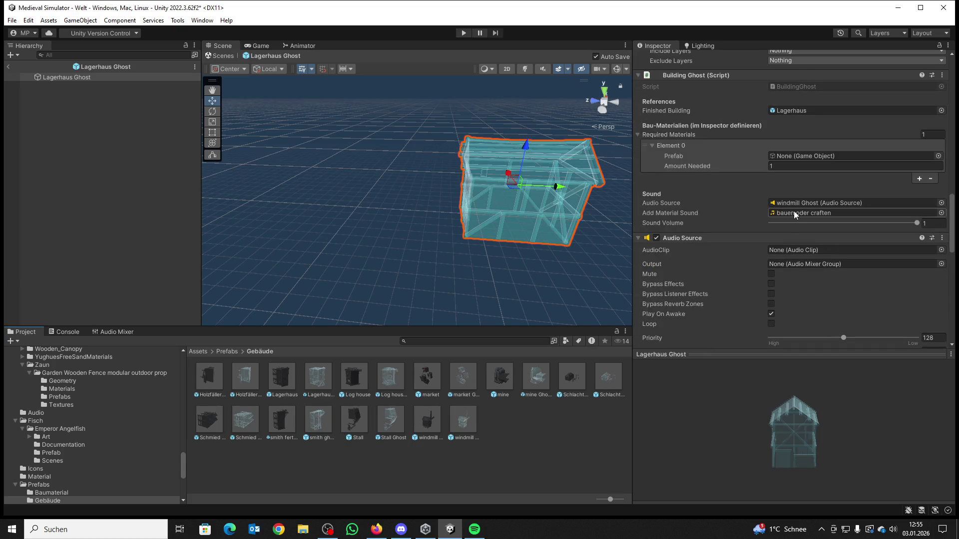
scroll(839, 255, "down", 1)
left_click_drag(699, 211, 809, 180)
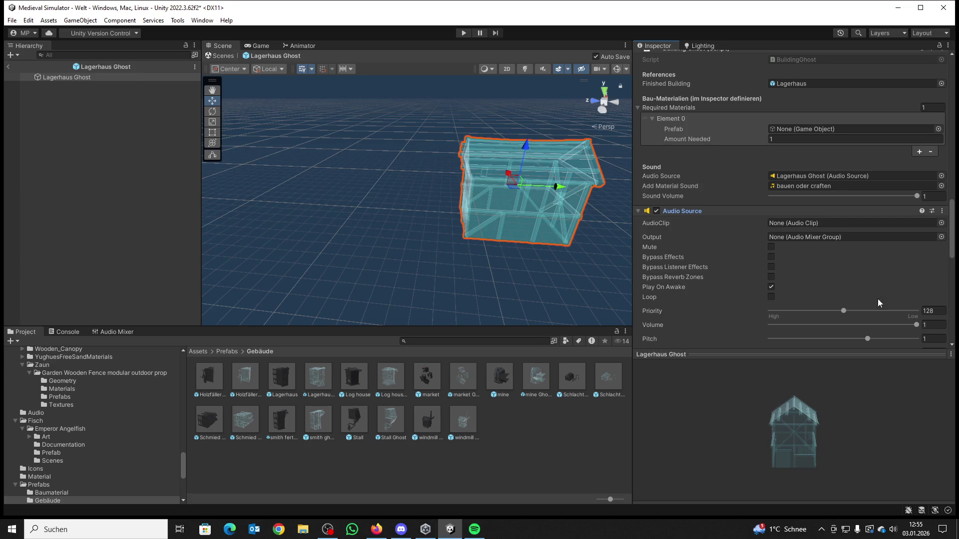
left_click(925, 325)
type("0.1")
left_click(771, 287)
left_click(941, 223)
double_click(744, 219)
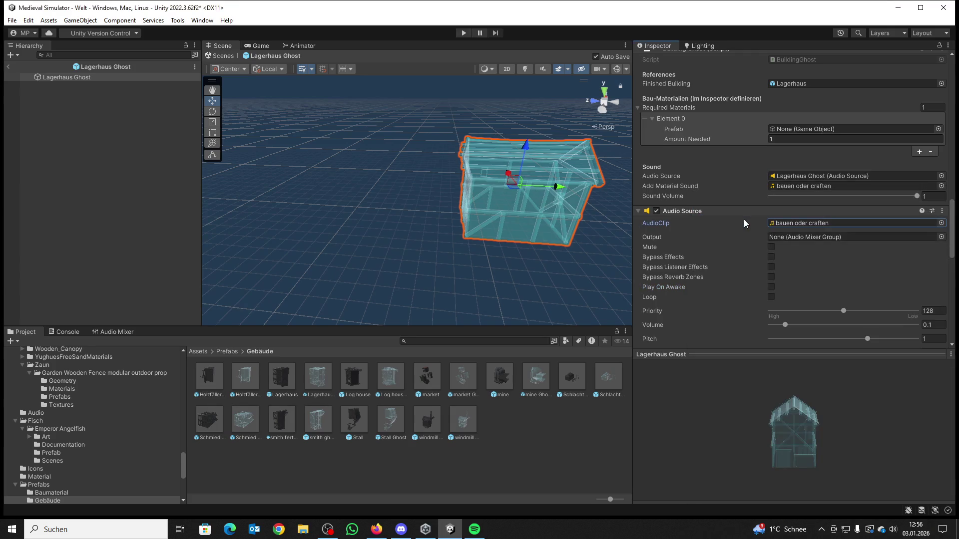
Step: Turn off Play On Awake in Holzfällerhütte Ghost, then open the Log house Ghost prefab
double_click(245, 377)
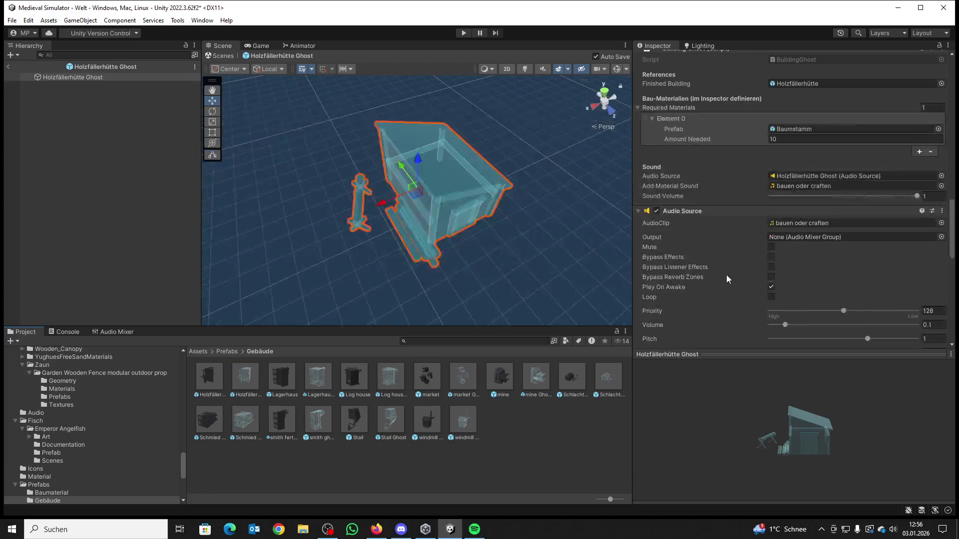
left_click(771, 287)
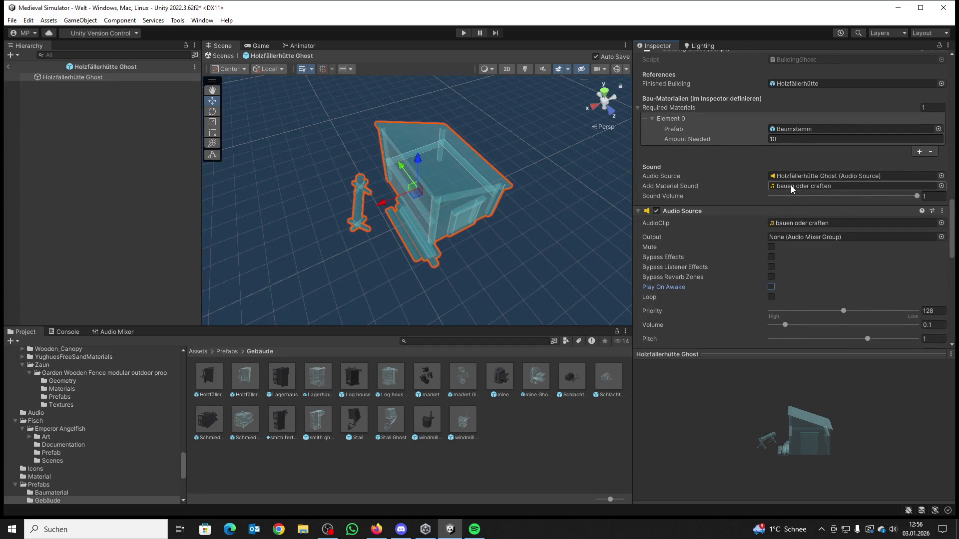
double_click(322, 378)
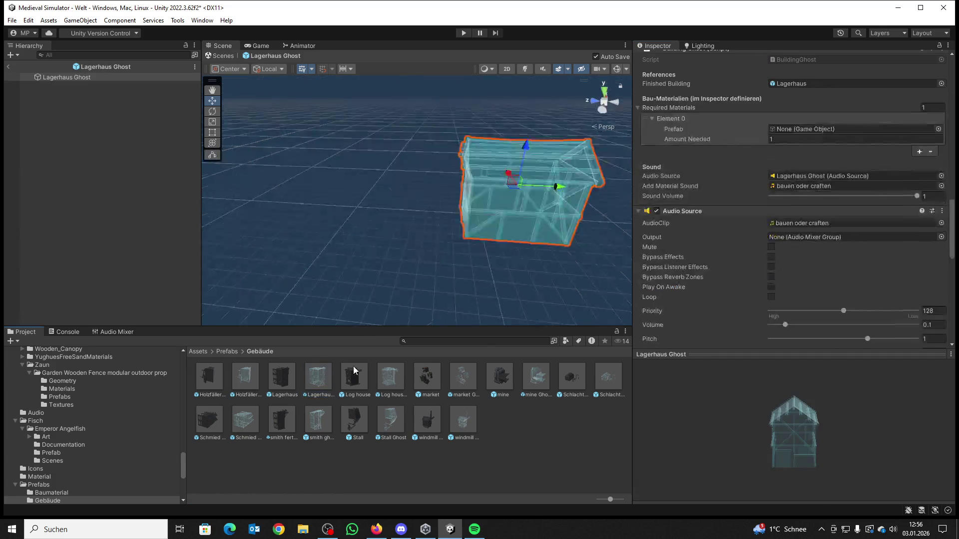
double_click(389, 376)
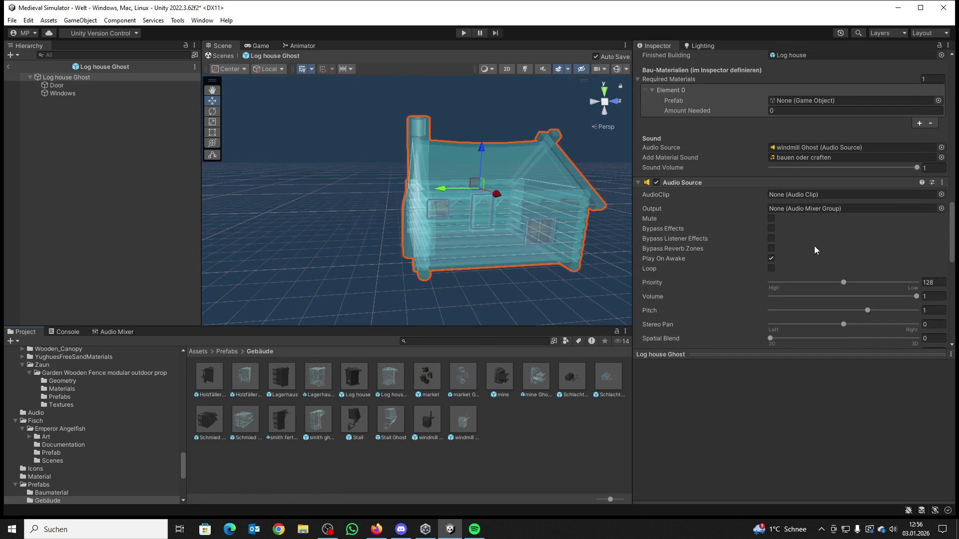
Step: Link Log house Ghost's own Audio Source: bauen oder craften clip, volume 0.1, Play On Awake off
mouse_move(719, 183)
left_mouse_down()
mouse_move(725, 171)
mouse_move(787, 147)
left_mouse_up()
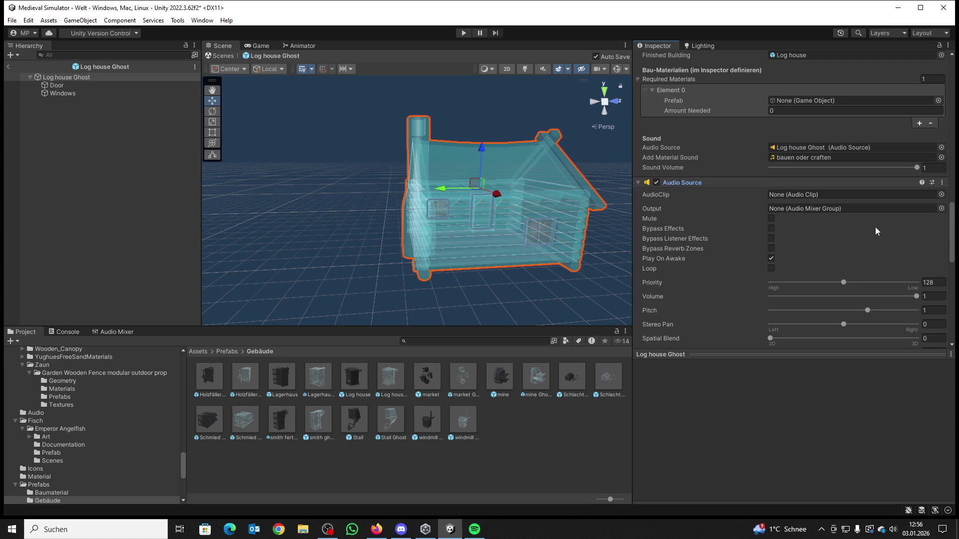
left_click(941, 195)
double_click(728, 217)
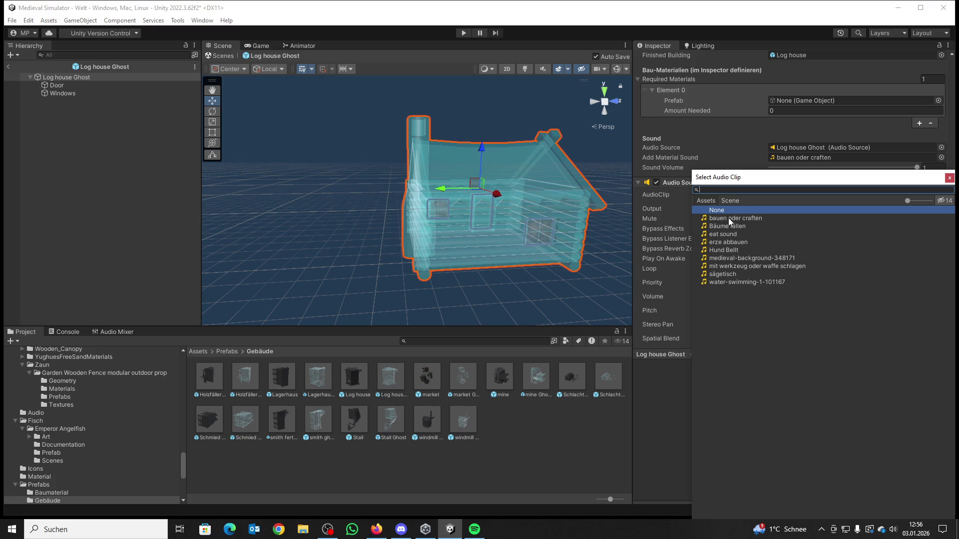
left_click(770, 259)
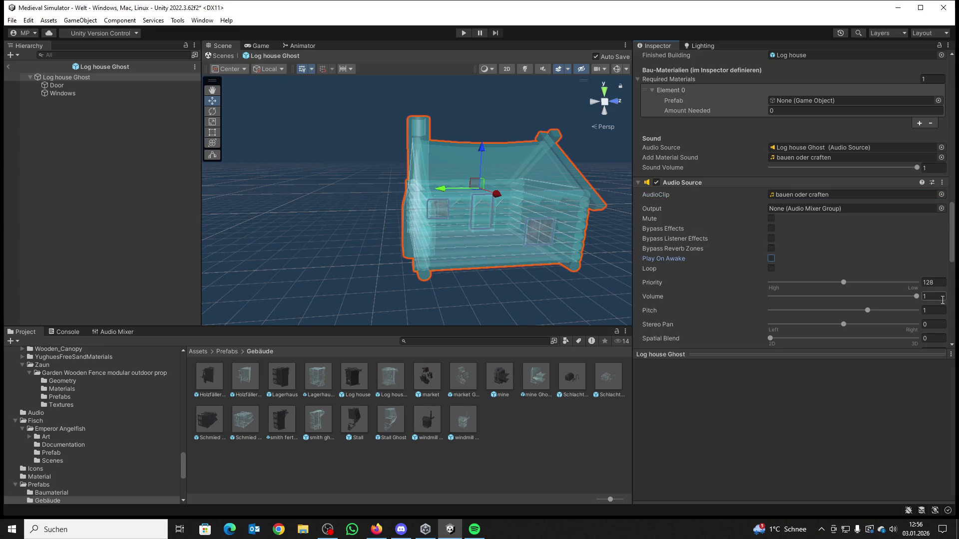
left_click(943, 297)
type("0.1")
double_click(466, 382)
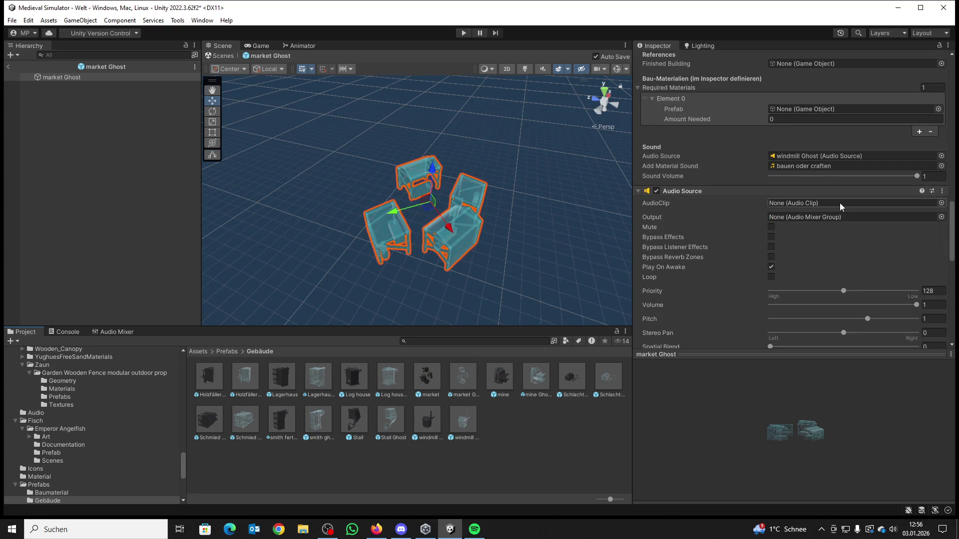
Step: Set market Ghost's own Audio Source to bauen oder craften at volume 0.1, Play On Awake off
left_click(941, 203)
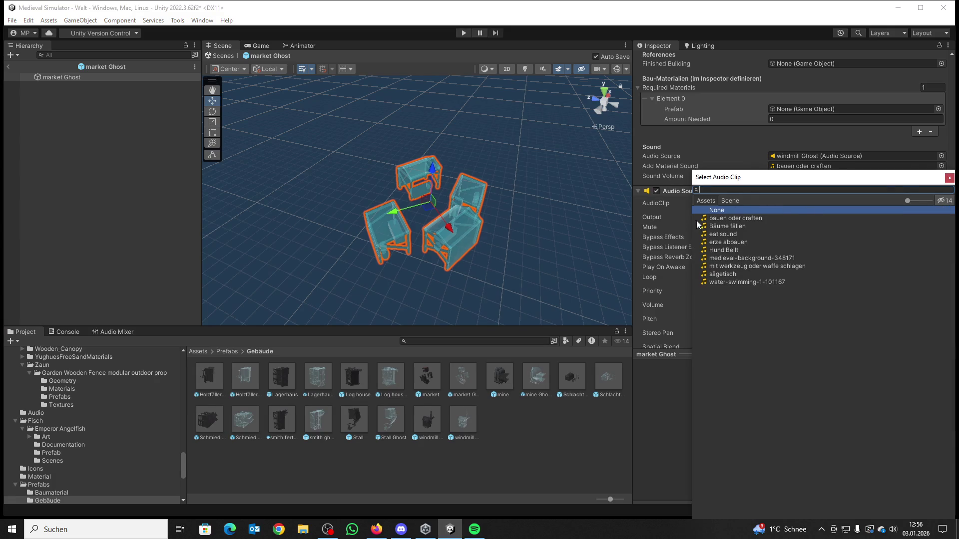
double_click(717, 220)
left_click_drag(681, 191, 790, 158)
left_click(771, 267)
left_click(927, 304)
type("0.1")
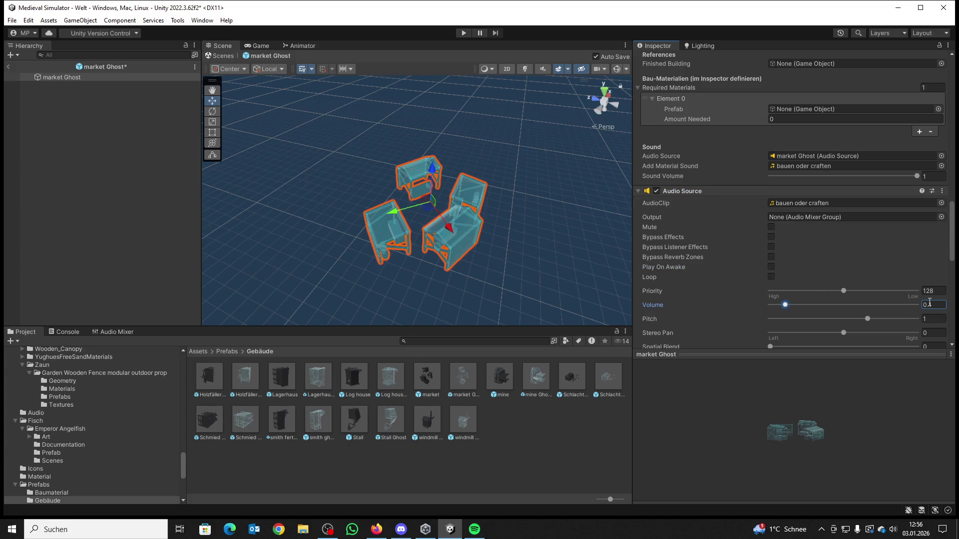
Step: Open mine Ghost and link its own Audio Source with bauen oder craften at volume 0.1
double_click(537, 378)
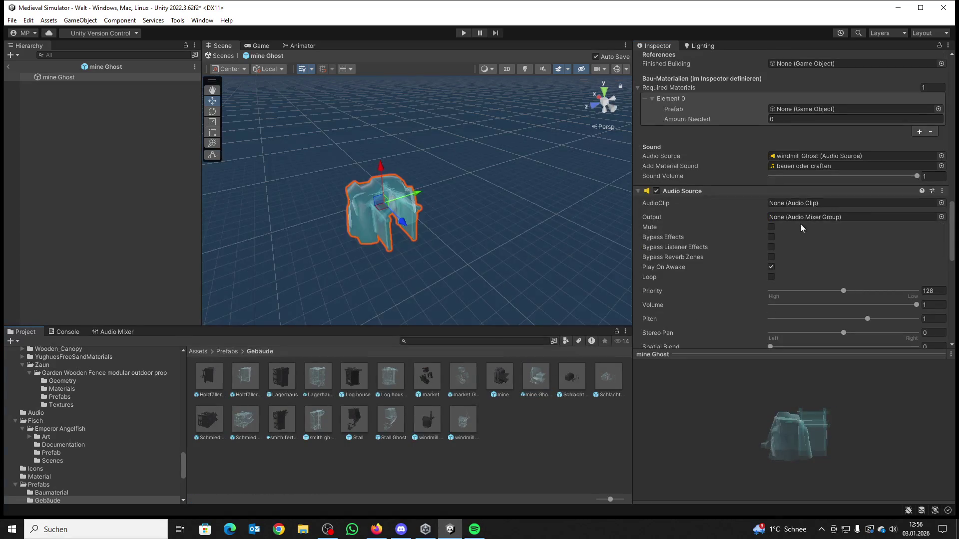
mouse_move(696, 191)
left_mouse_down()
mouse_move(799, 167)
mouse_move(796, 157)
left_mouse_up()
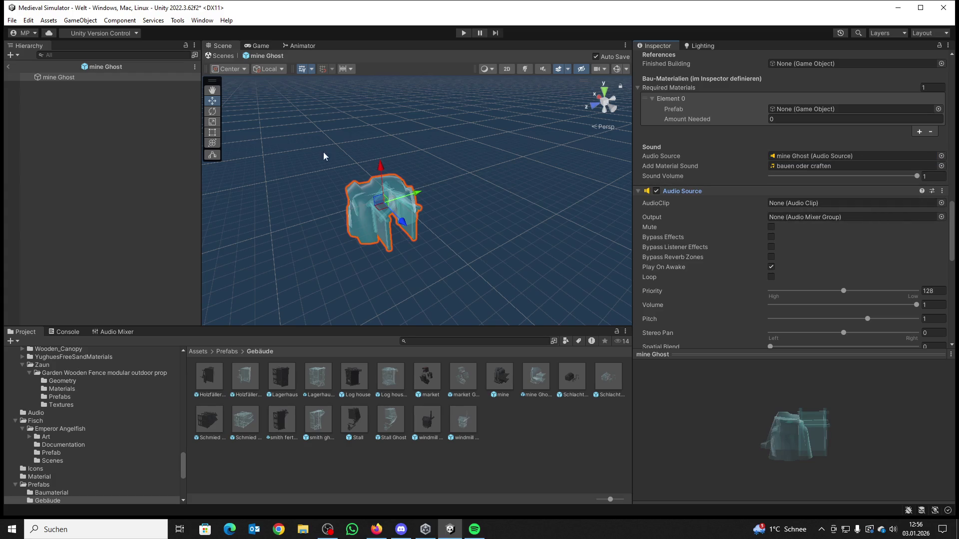
left_click(941, 203)
double_click(727, 218)
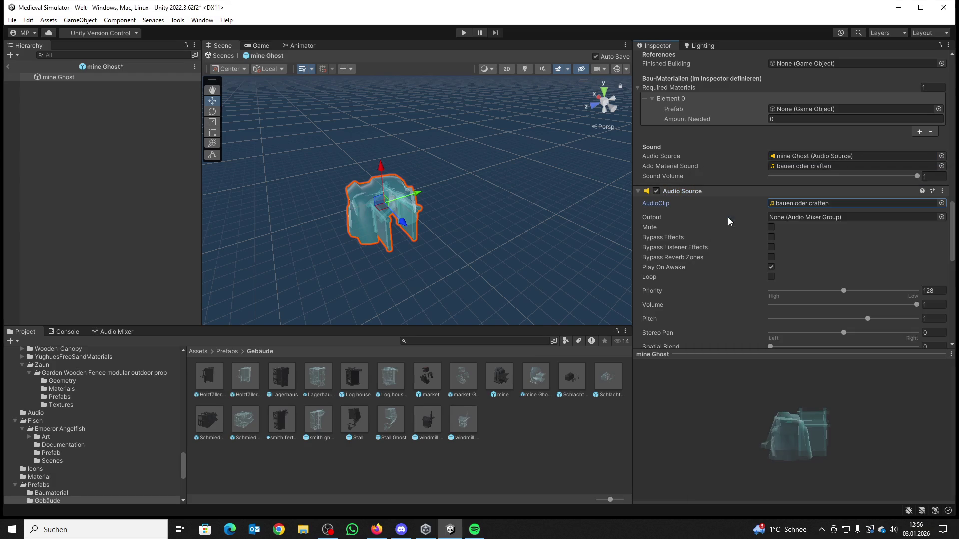
left_click(931, 305)
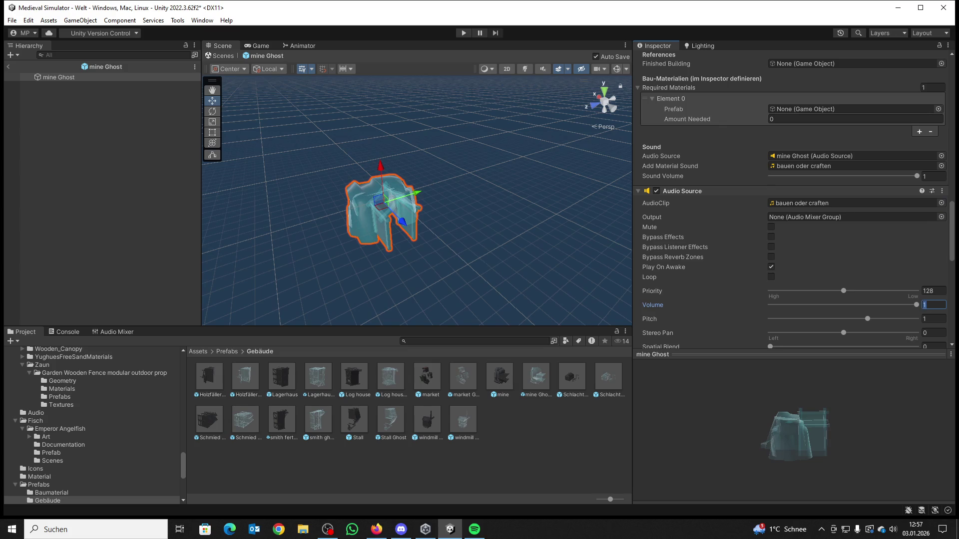
type("0.1")
key("Return")
Step: Open Schlachter Ghost and give its own Audio Source bauen oder craften, volume 0.1, no Play On Awake
left_click(610, 377)
double_click(610, 377)
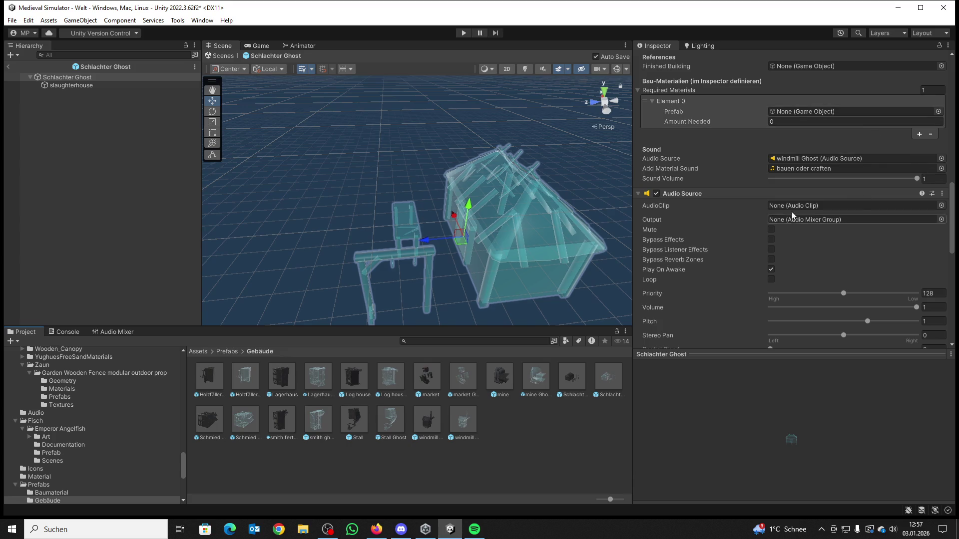
mouse_move(674, 194)
left_mouse_down()
mouse_move(794, 169)
mouse_move(792, 158)
left_mouse_up()
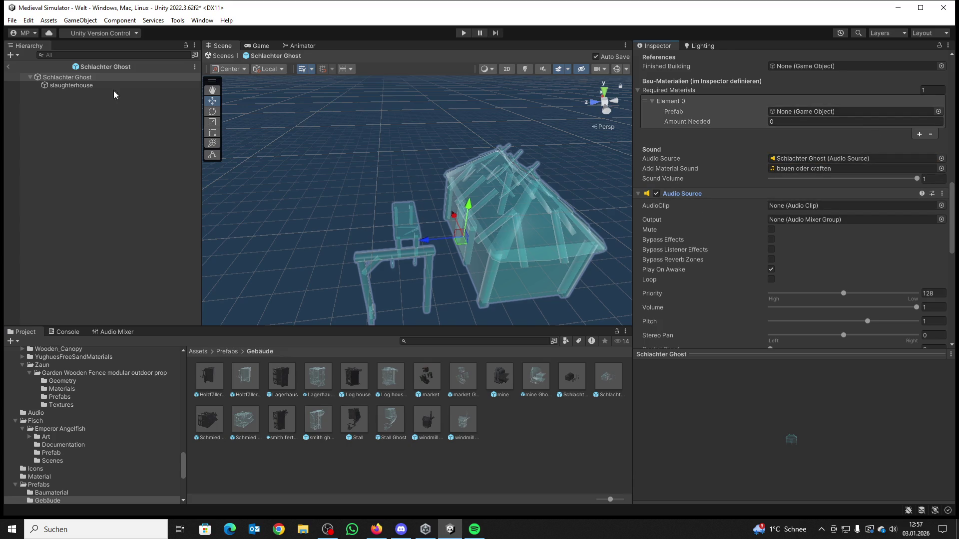
left_click(941, 205)
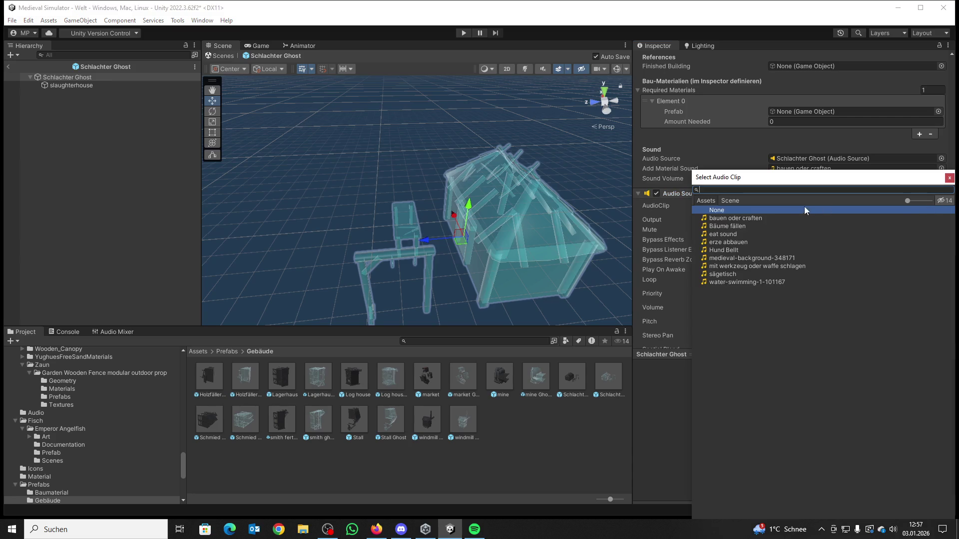
double_click(733, 218)
left_click(771, 269)
left_click(933, 307)
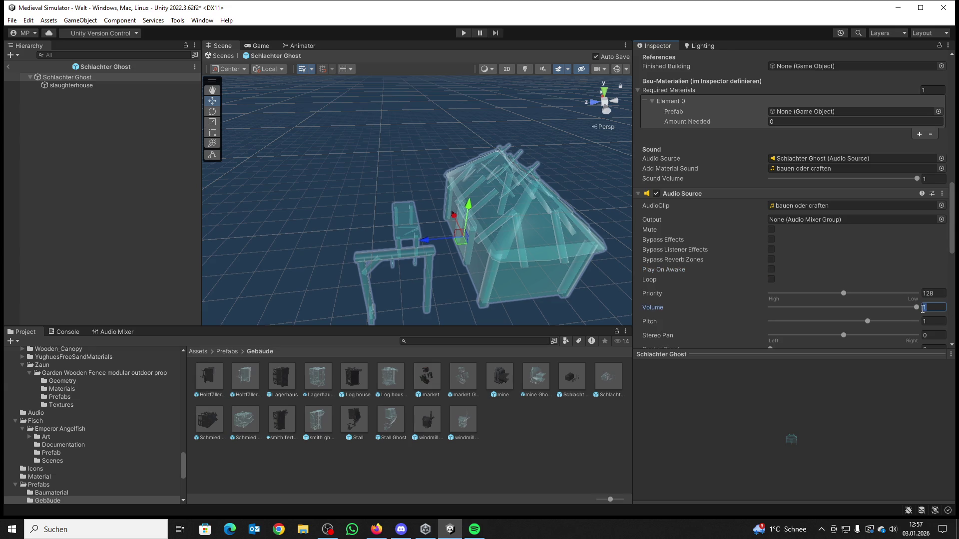
type("0.1")
key("Return")
double_click(245, 424)
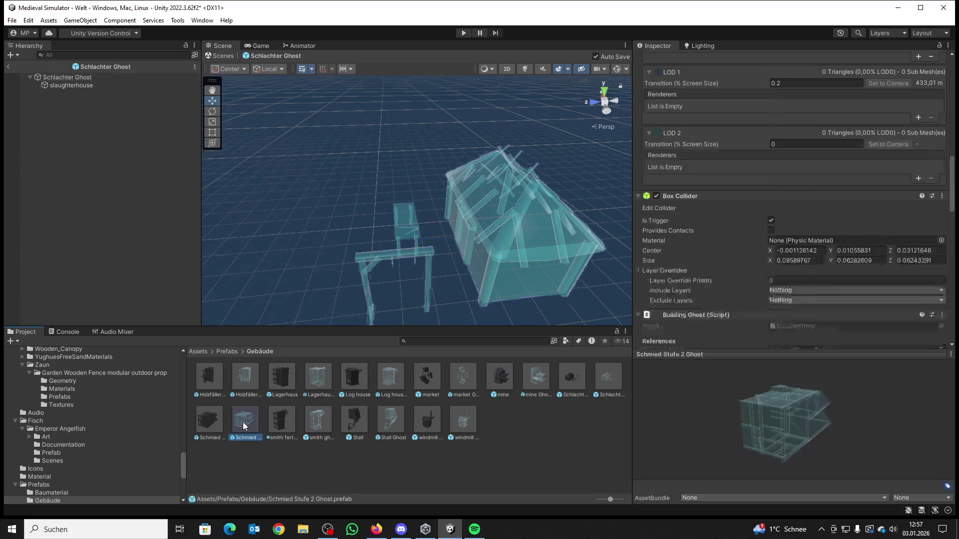
Step: Link Schmied Stufe 2 Ghost's own Audio Source with the bauen oder craften clip at volume 0.1
scroll(765, 283, "down", 3)
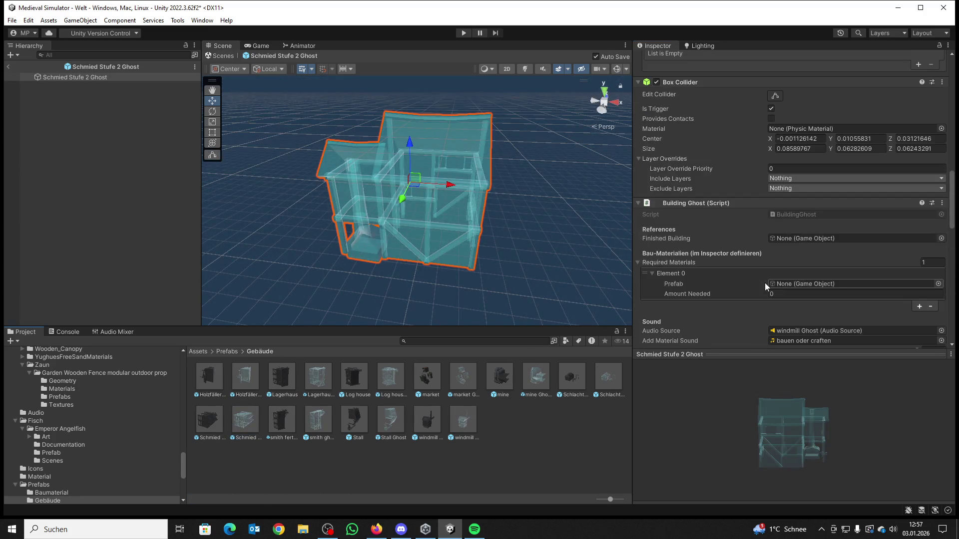
scroll(765, 283, "down", 1)
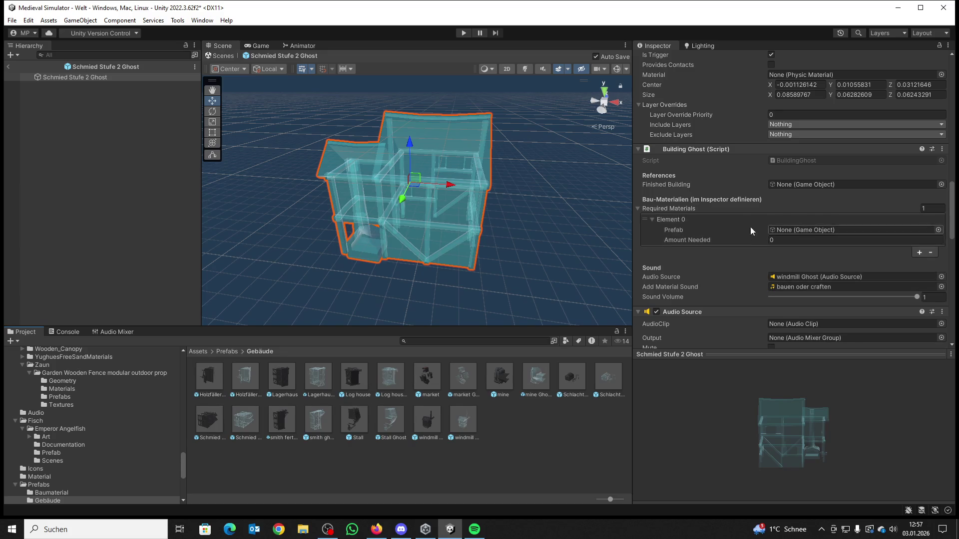
scroll(750, 226, "down", 1)
mouse_move(695, 286)
left_mouse_down()
mouse_move(878, 249)
mouse_move(867, 248)
left_mouse_up()
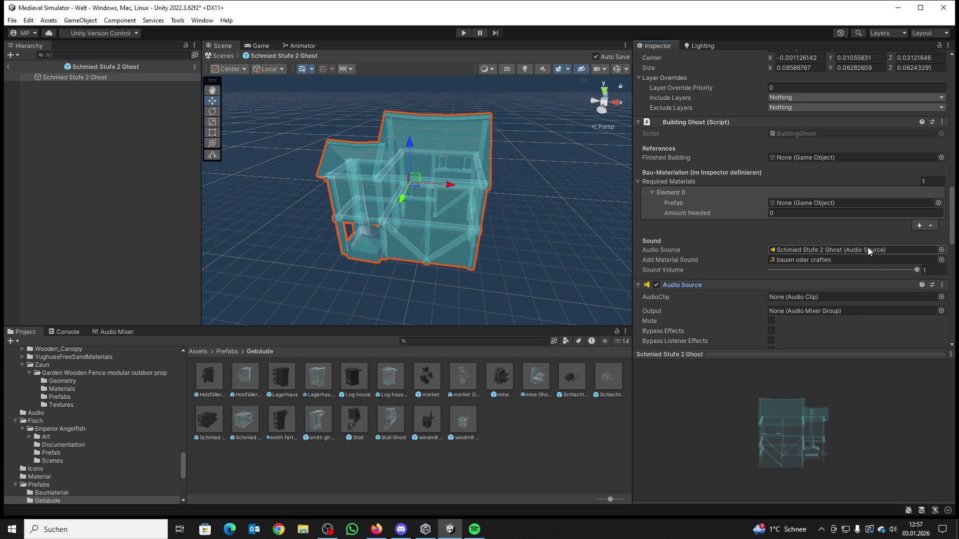
left_click(940, 297)
left_click(749, 220)
left_click(748, 220)
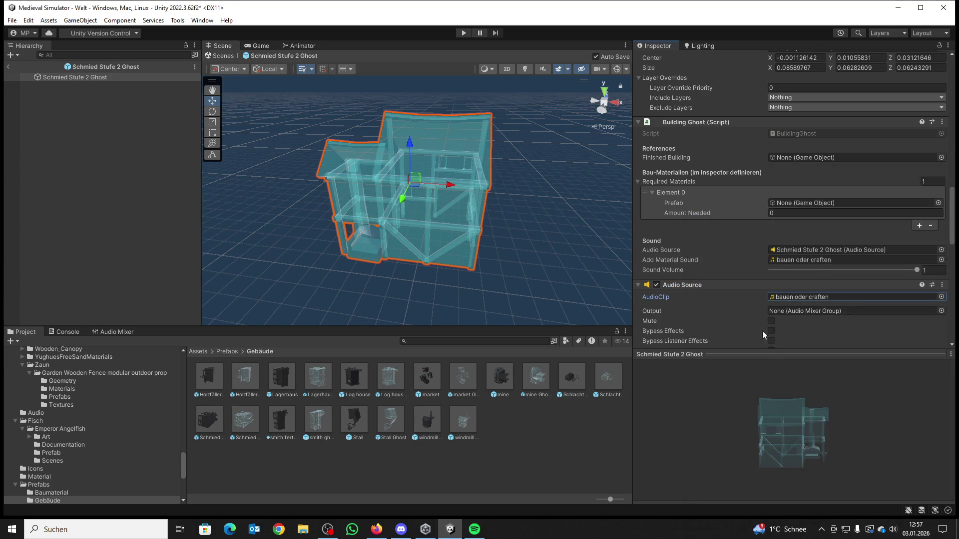
scroll(762, 331, "down", 2)
scroll(935, 335, "down", 2)
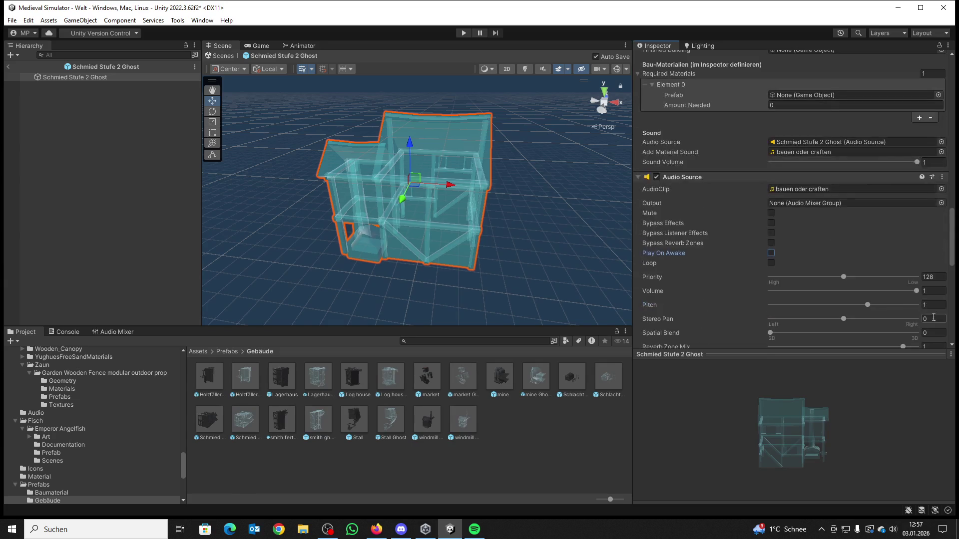
left_click(925, 293)
type("0.1")
Step: Open smith ghost and set its own Audio Source to bauen oder craften, volume 0.1, Play On Awake off
double_click(311, 418)
scroll(724, 242, "down", 5)
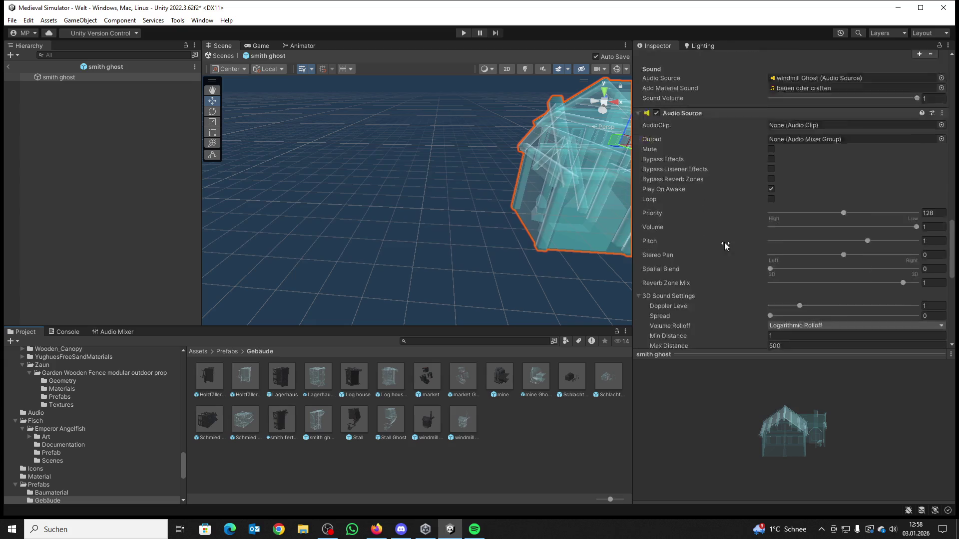
scroll(780, 203, "up", 5)
left_click_drag(684, 166, 807, 132)
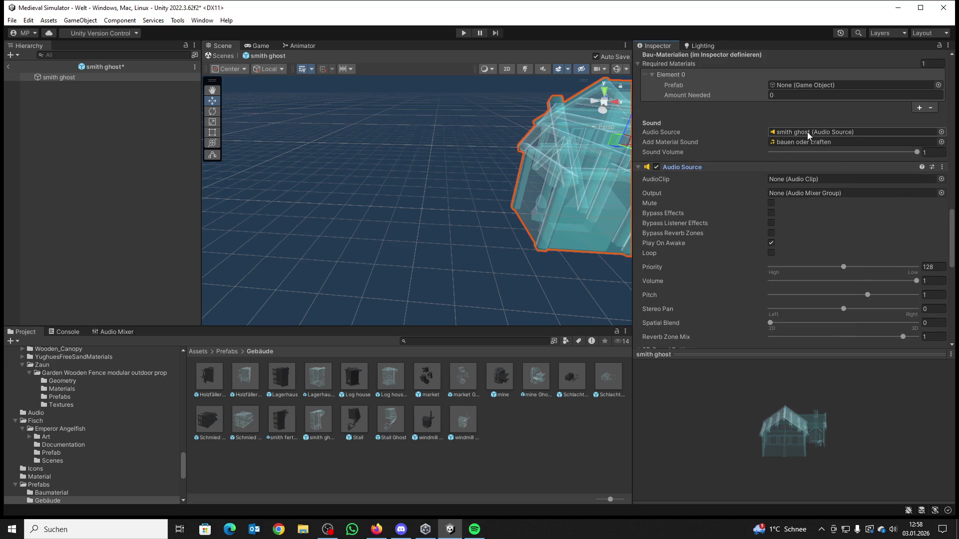
left_click(940, 179)
left_click(728, 209)
double_click(728, 210)
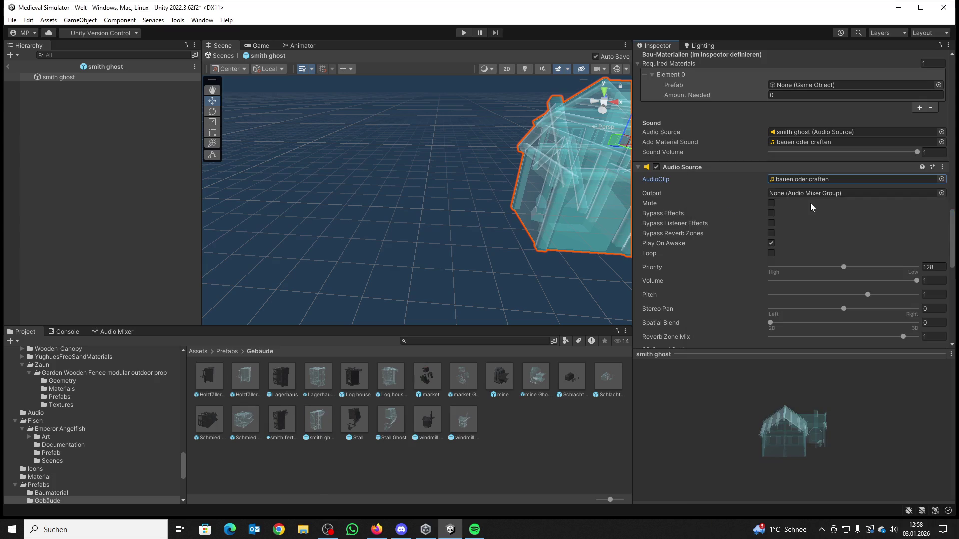
left_click(771, 244)
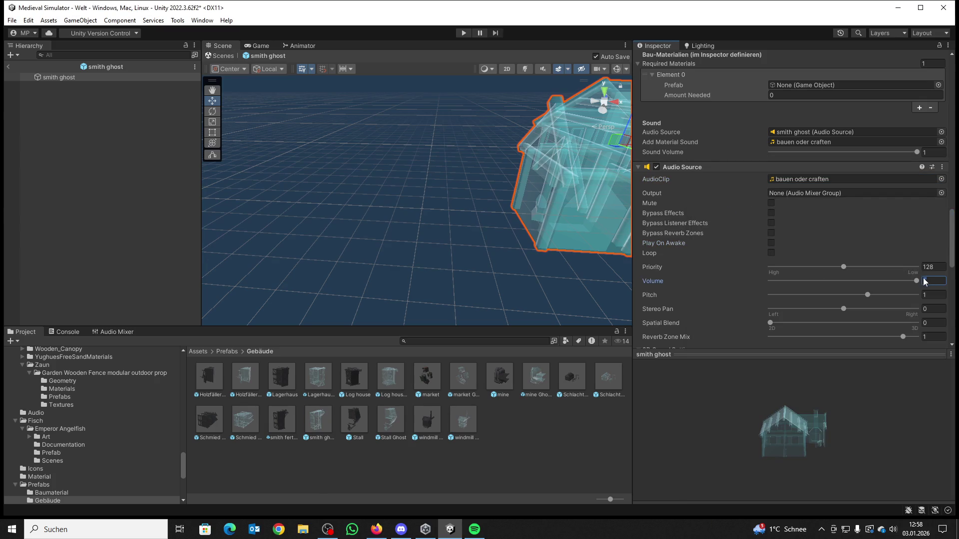
left_click(917, 280)
type("0.1")
double_click(388, 418)
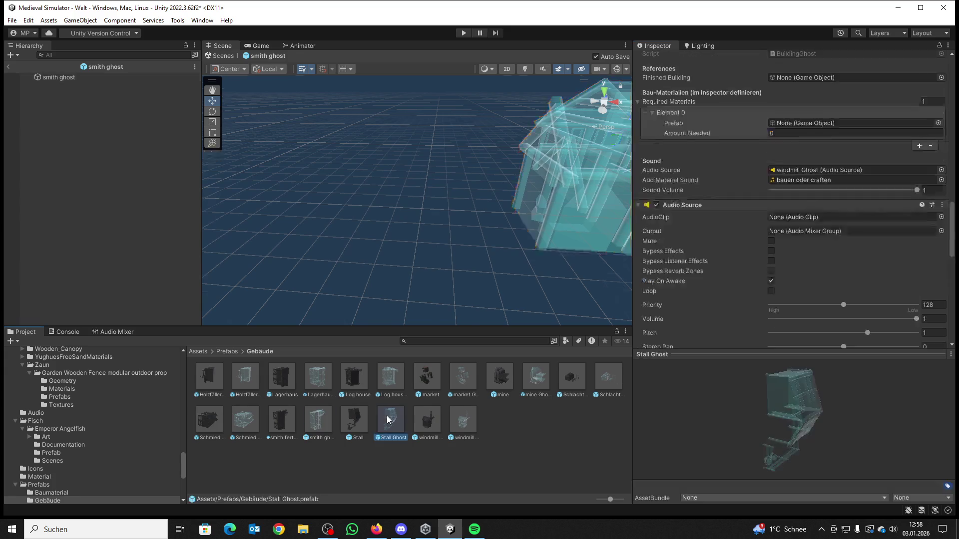
Step: Set Stall Ghost's audio to bauen oder craften at volume 0.1 with Play On Awake off
left_click(771, 223)
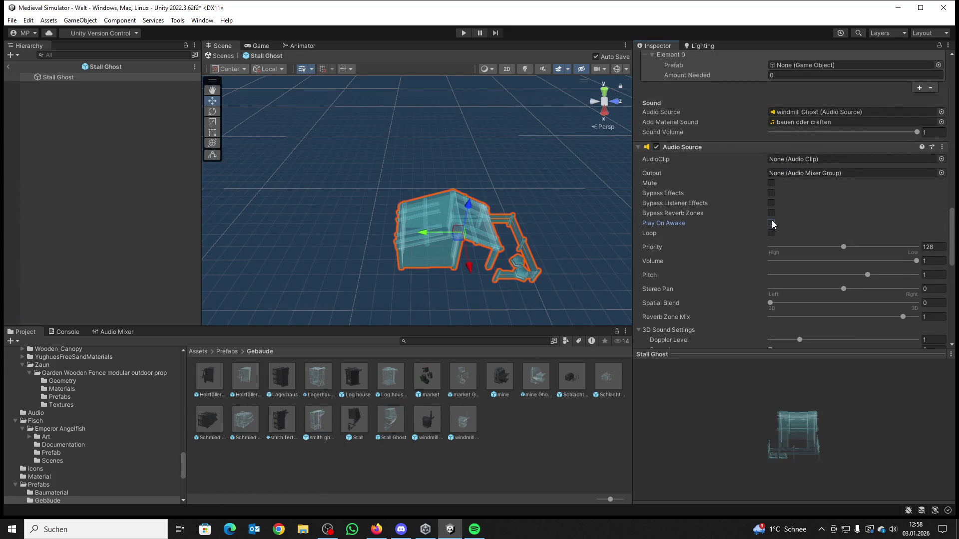
left_click(941, 159)
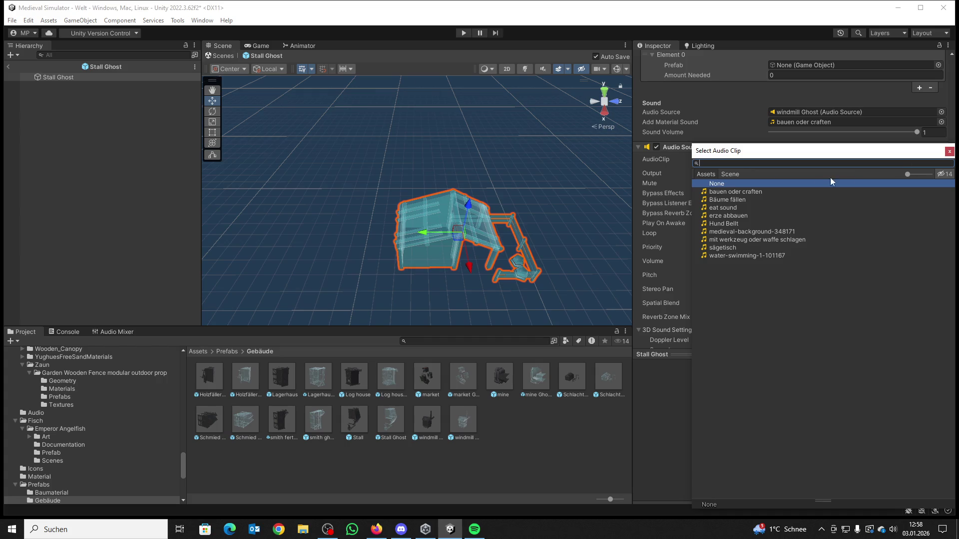
double_click(724, 191)
left_click(918, 260)
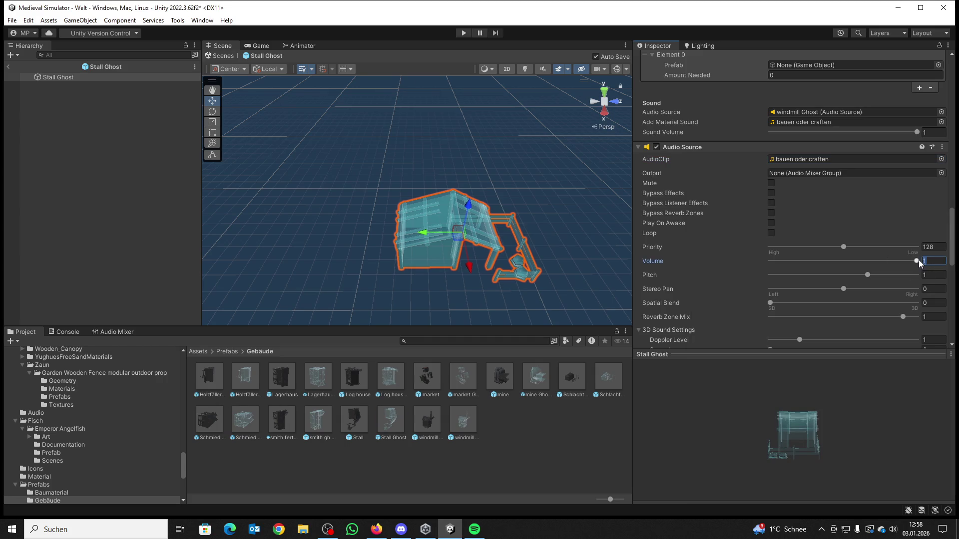
type("0.1")
Step: Keep windmill Ghost's own Audio Source linked, with bauen oder craften at volume 0.1, not on awake
double_click(464, 419)
scroll(808, 218, "up", 6)
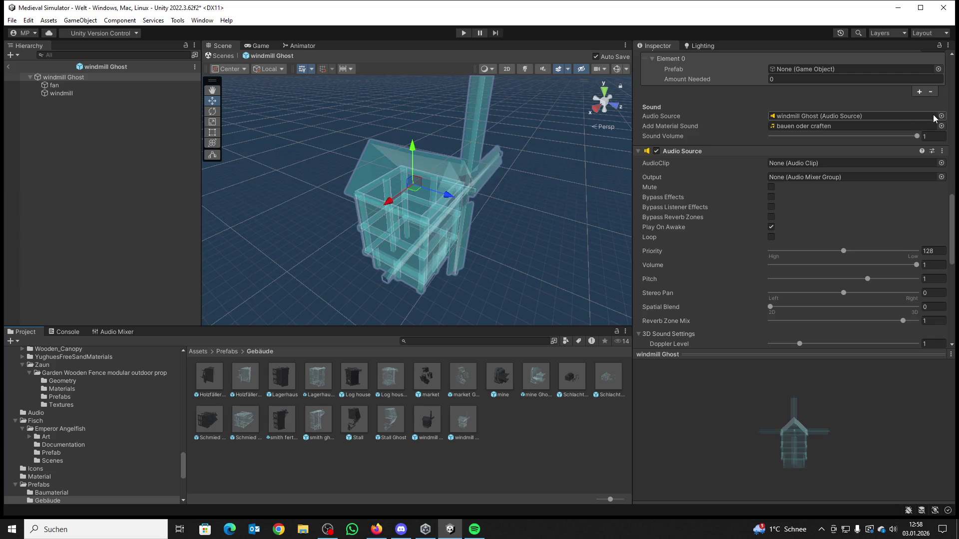
left_click(941, 116)
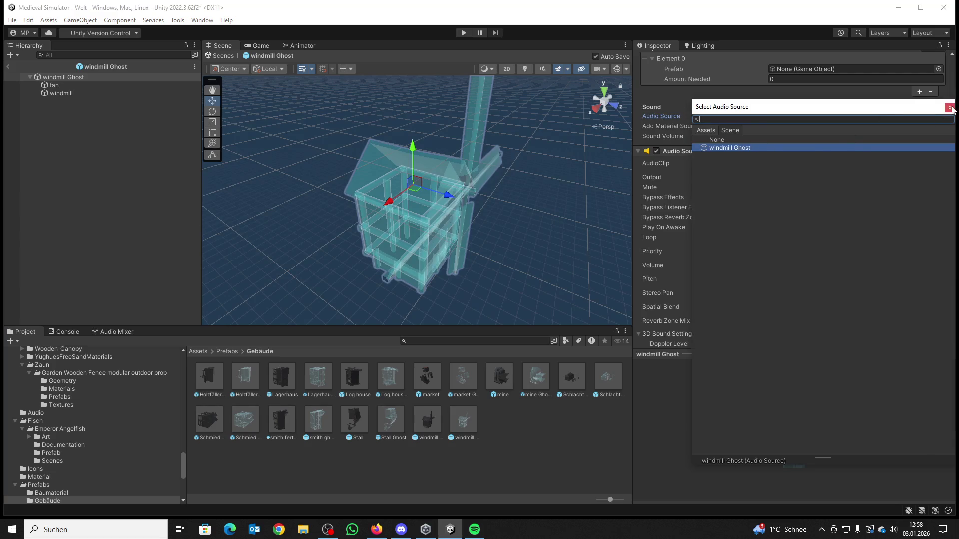
left_click(949, 108)
left_click(941, 163)
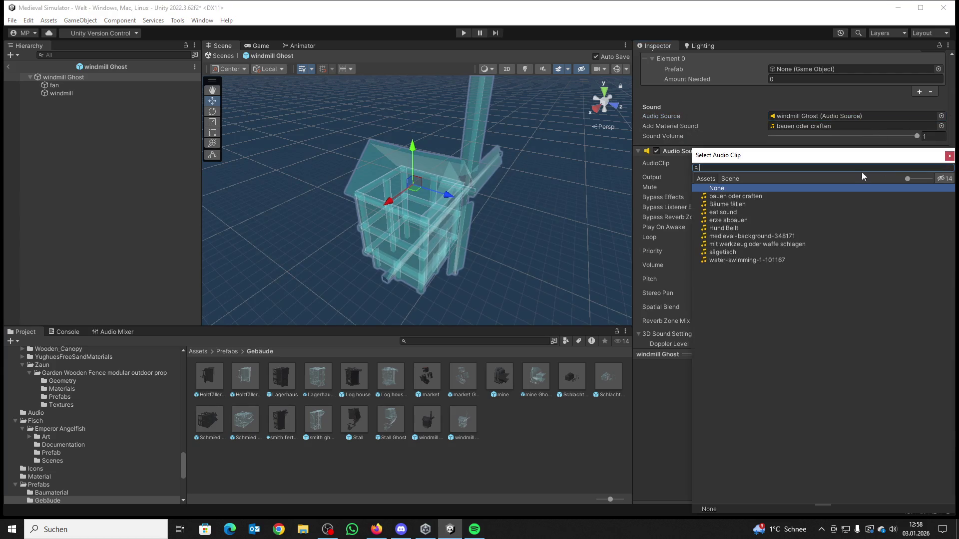
double_click(734, 196)
left_click(928, 265)
type("0.1")
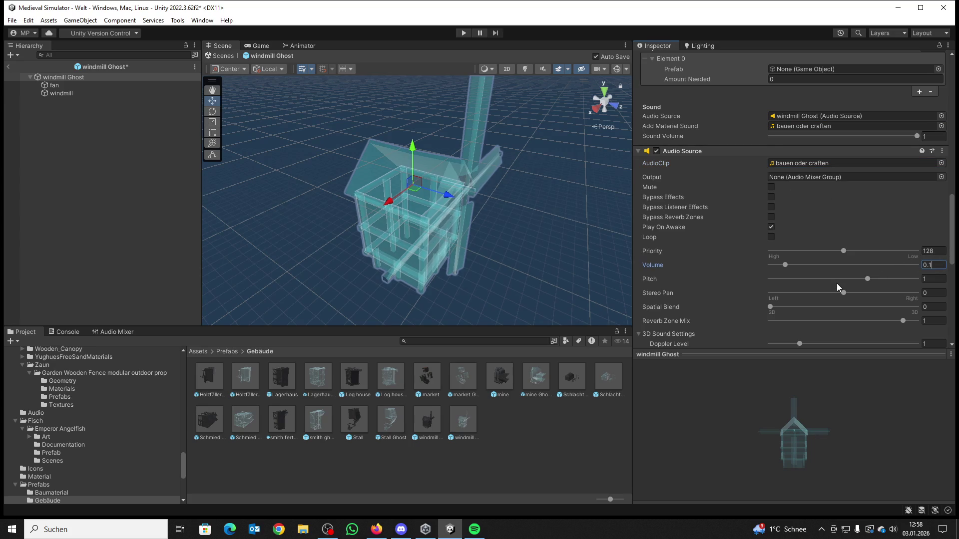
left_click(770, 227)
left_click(244, 371)
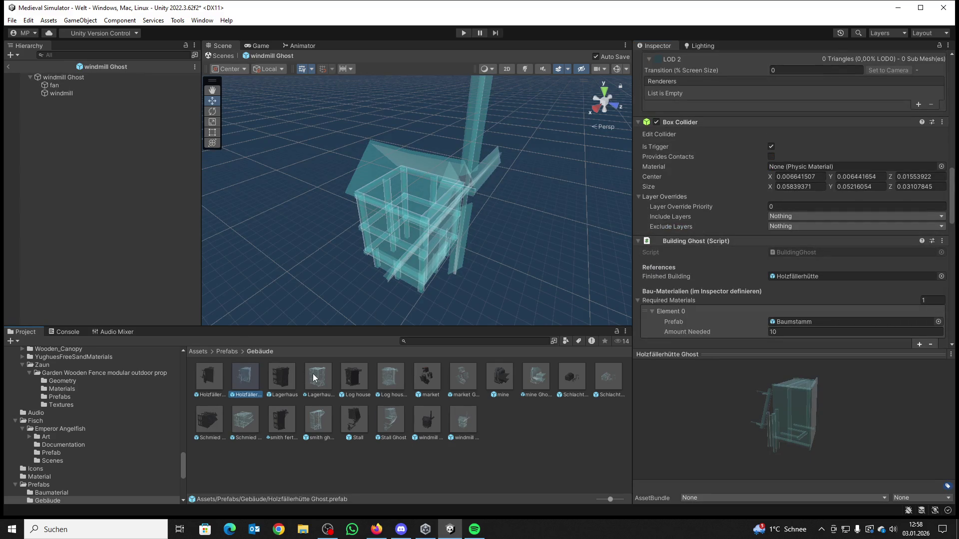
Step: Review the Lagerhaus, Log house, market, Holzfällerhütte, mine and Schlachter ghost settings
scroll(706, 186, "down", 5)
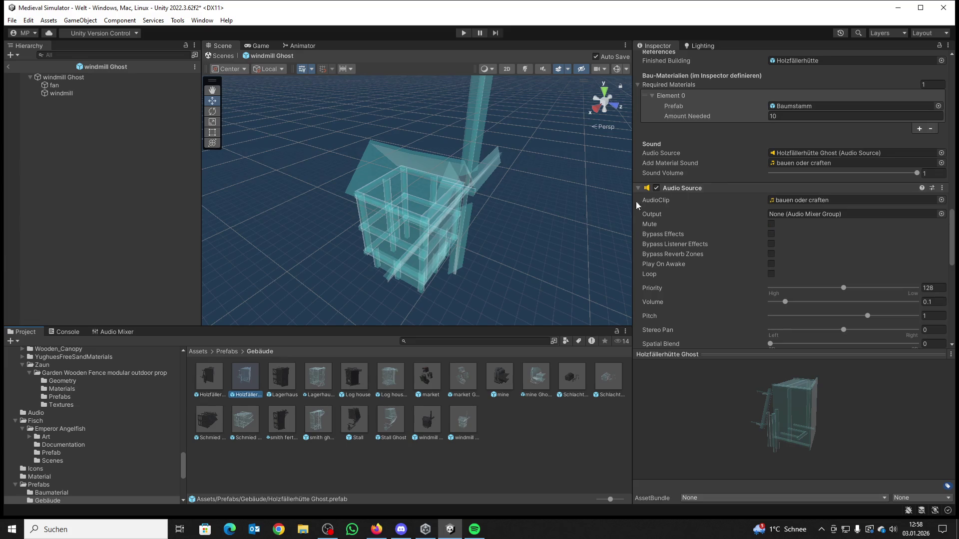
left_click(311, 369)
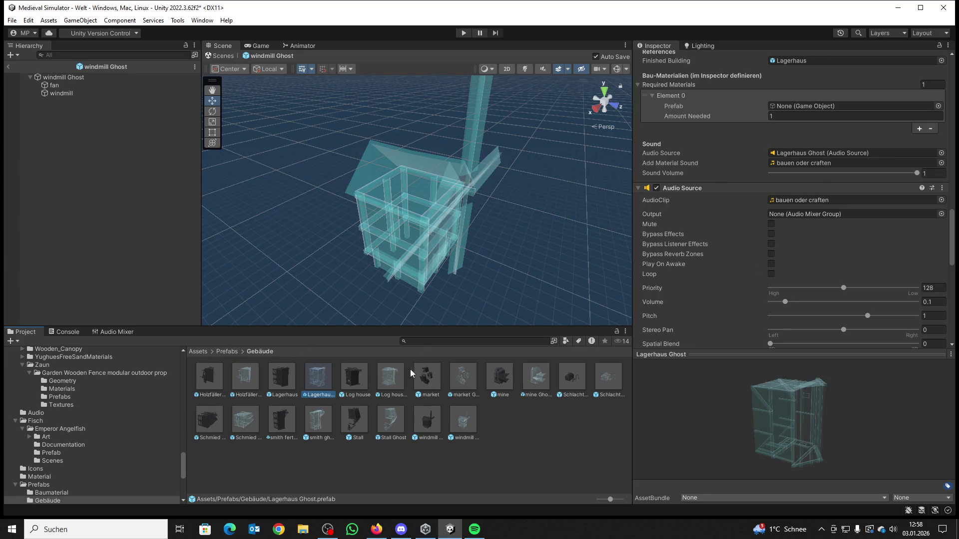
left_click(391, 376)
left_click(471, 376)
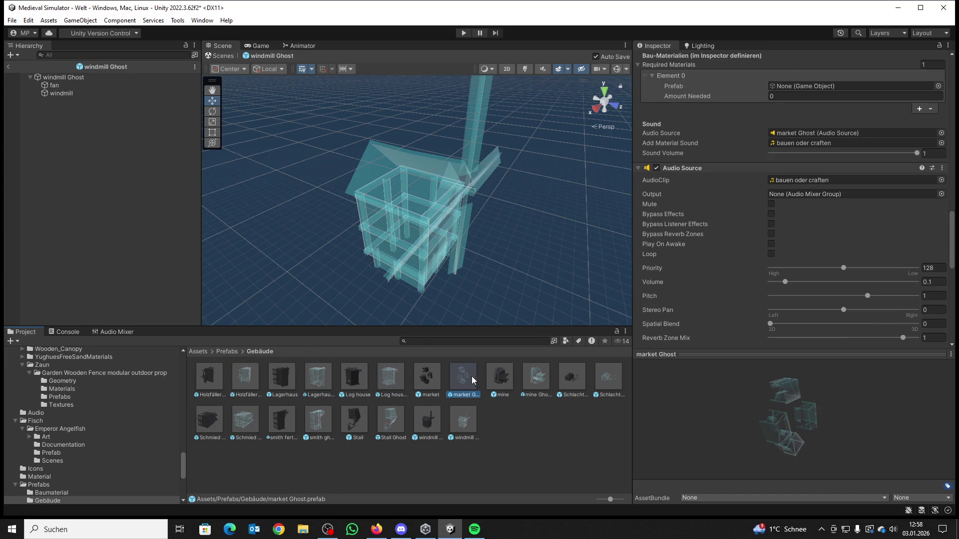
left_click(241, 376)
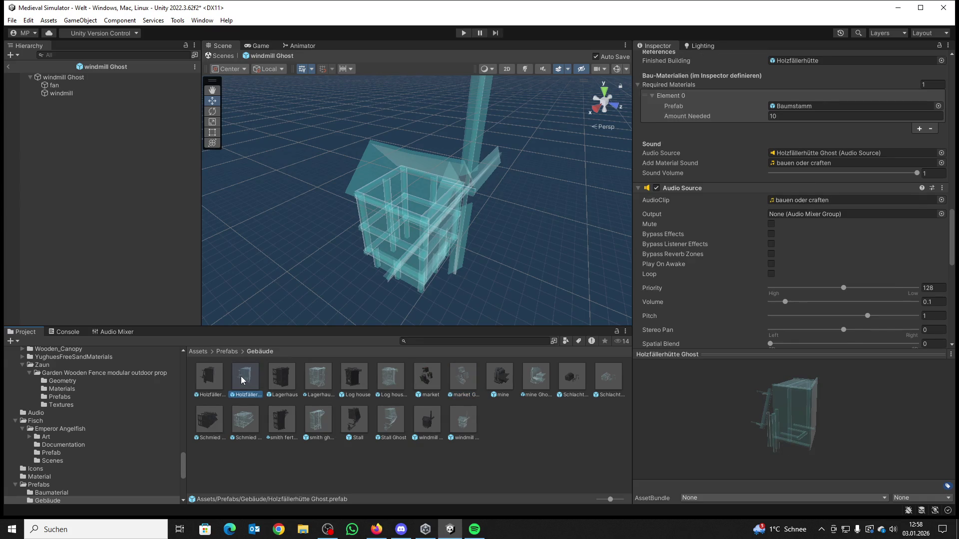
left_click(537, 377)
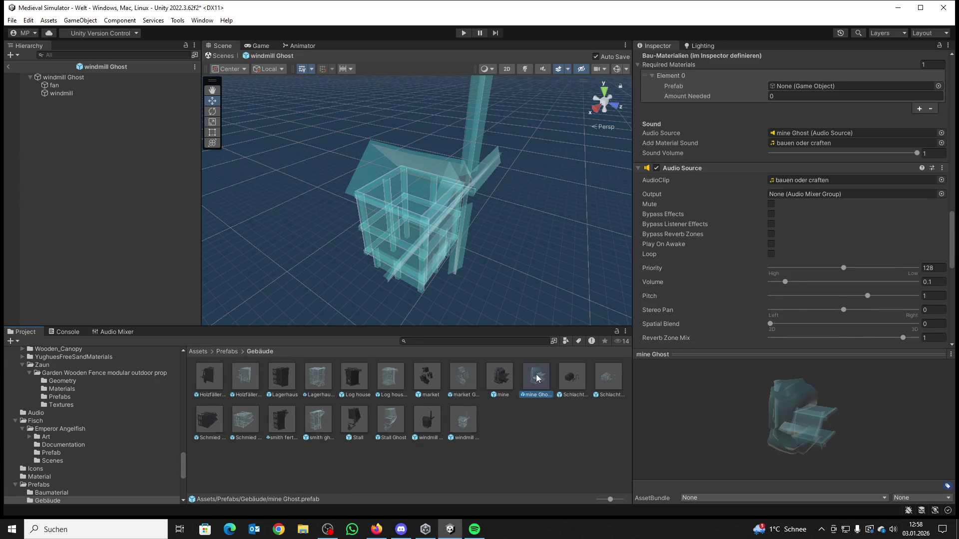
left_click(607, 376)
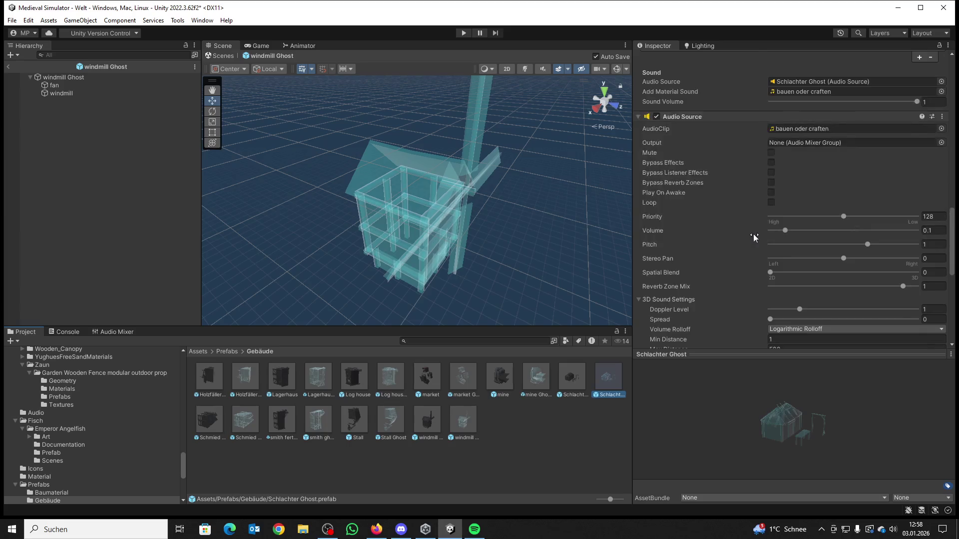
Step: Review the windmill, Stall, smith and Schmied Stufe 2 ghost settings
scroll(753, 233, "up", 1)
left_click(463, 423)
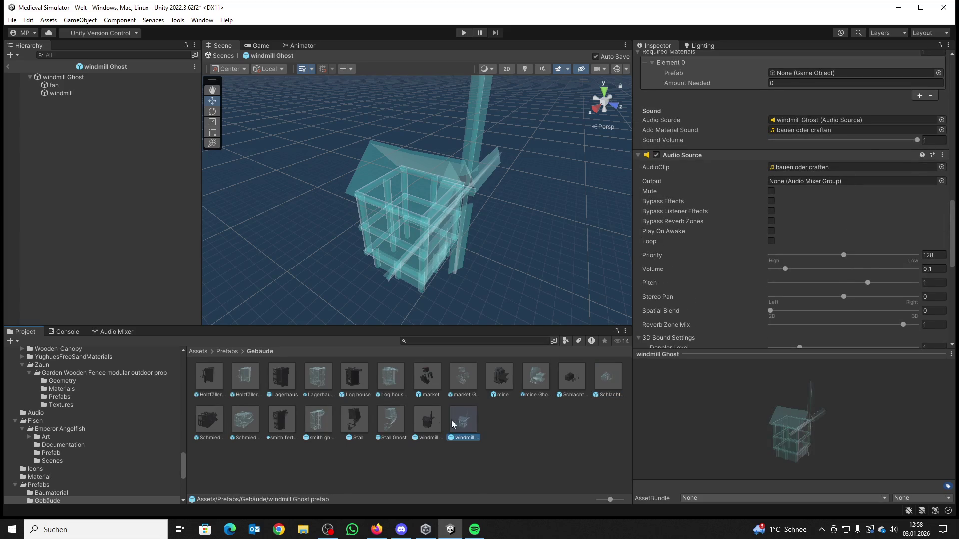
left_click(388, 424)
scroll(774, 249, "down", 5)
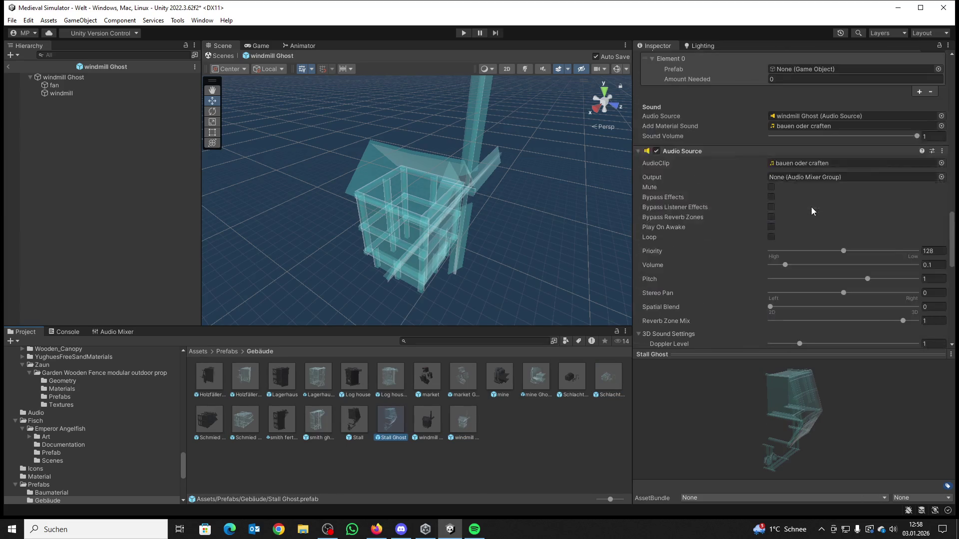
left_click(312, 419)
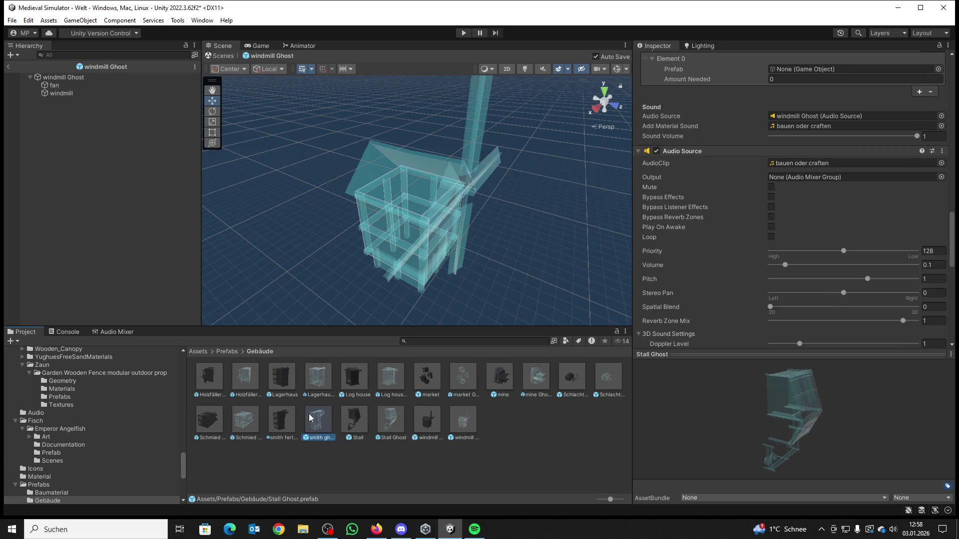
left_click(245, 418)
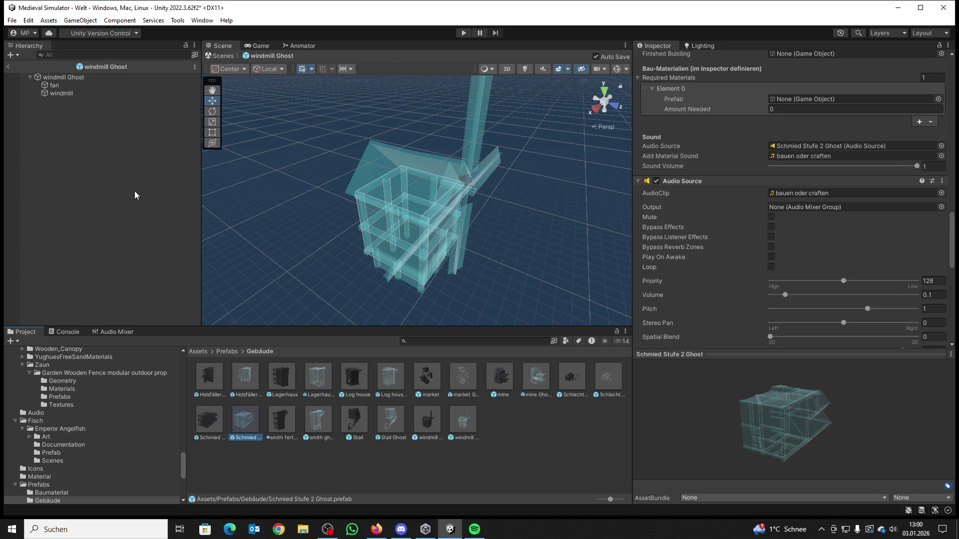
Step: Set windmill Fertig as the ghost's Finished Building
mouse_move(426, 424)
left_mouse_down()
mouse_move(600, 249)
mouse_move(791, 100)
mouse_move(785, 107)
left_mouse_up()
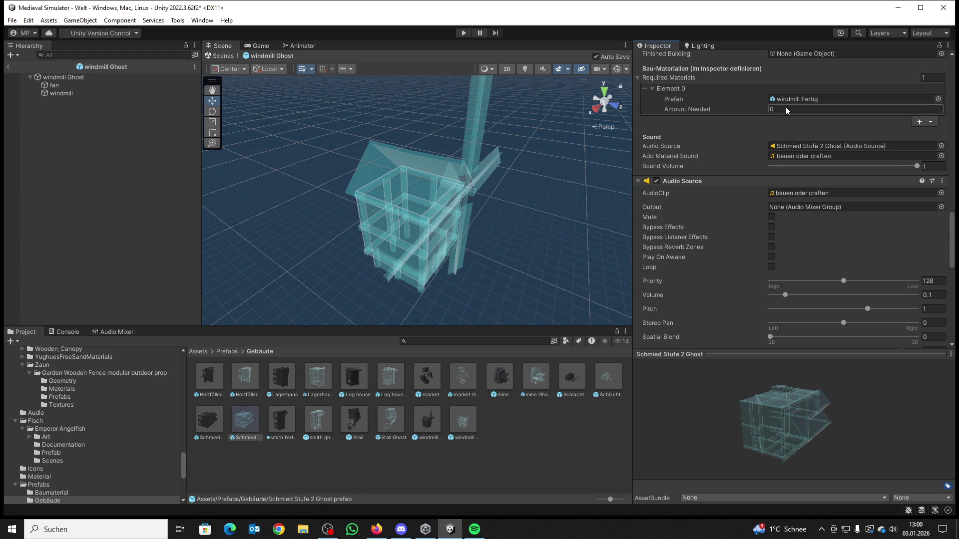
left_click(785, 109)
scroll(784, 109, "up", 2)
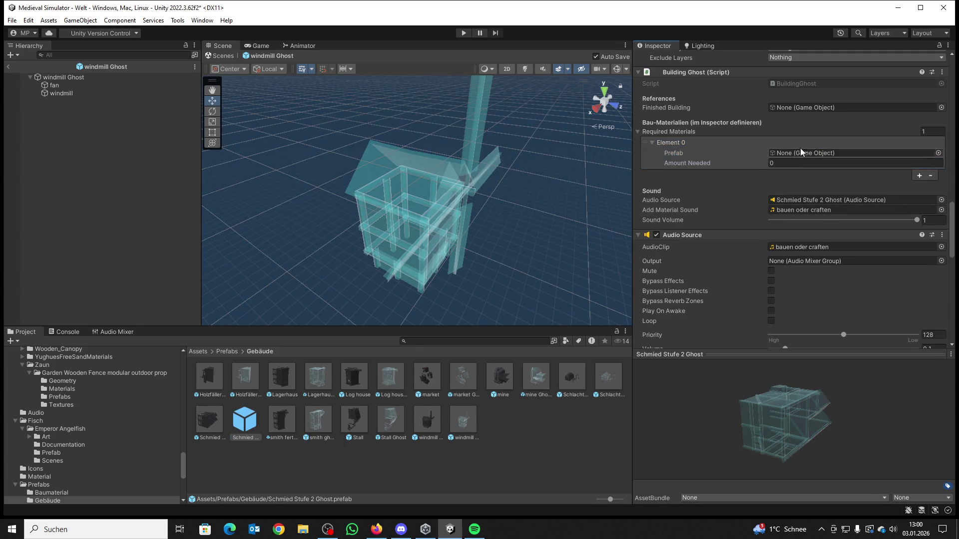
left_click(939, 153)
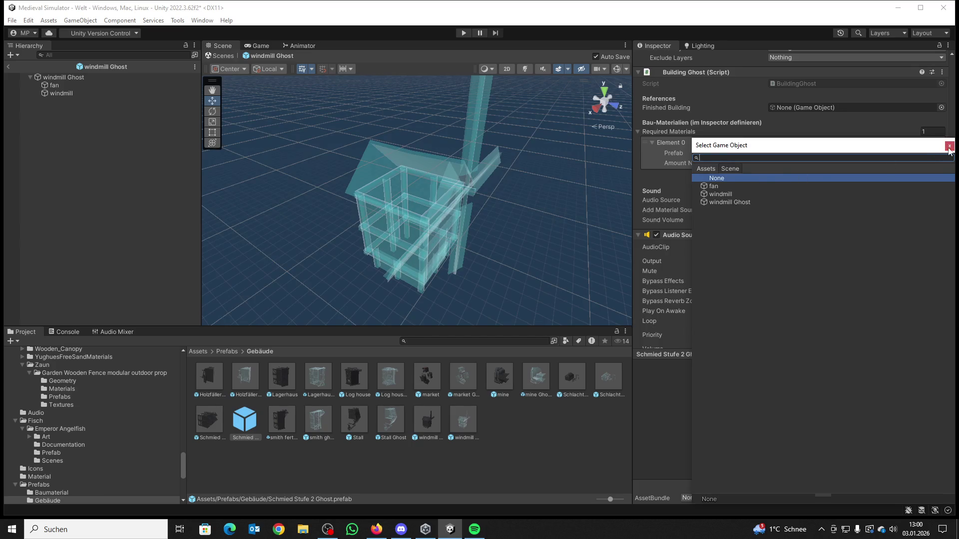
key("Escape")
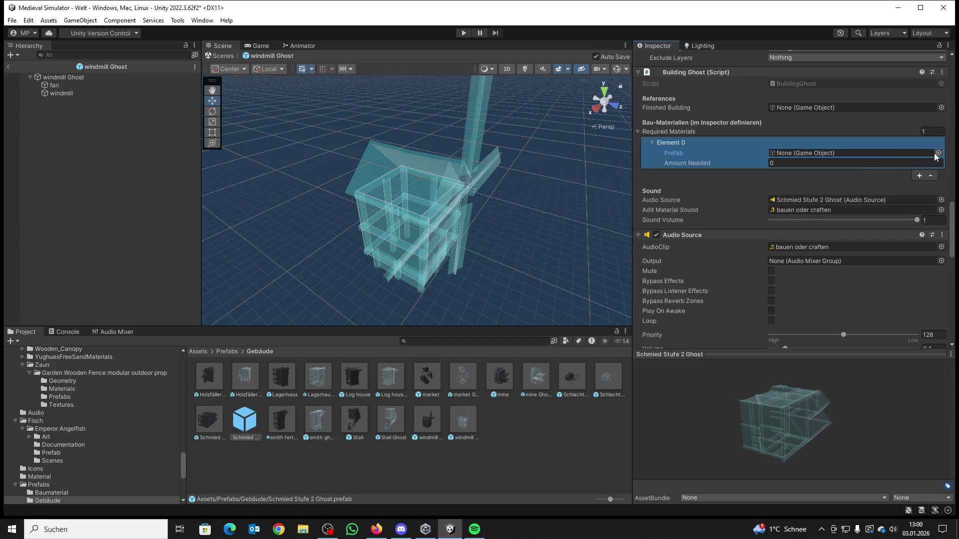
left_click(937, 153)
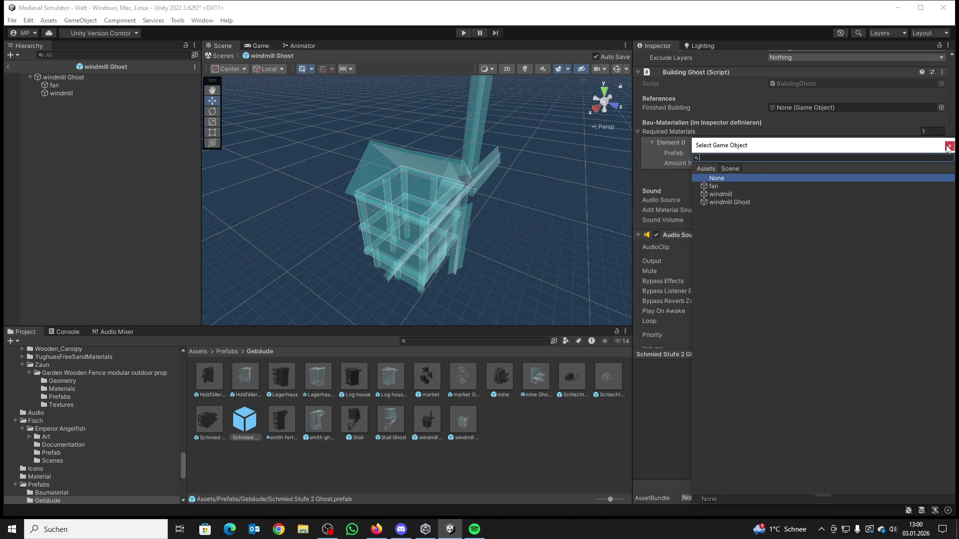
left_click(949, 146)
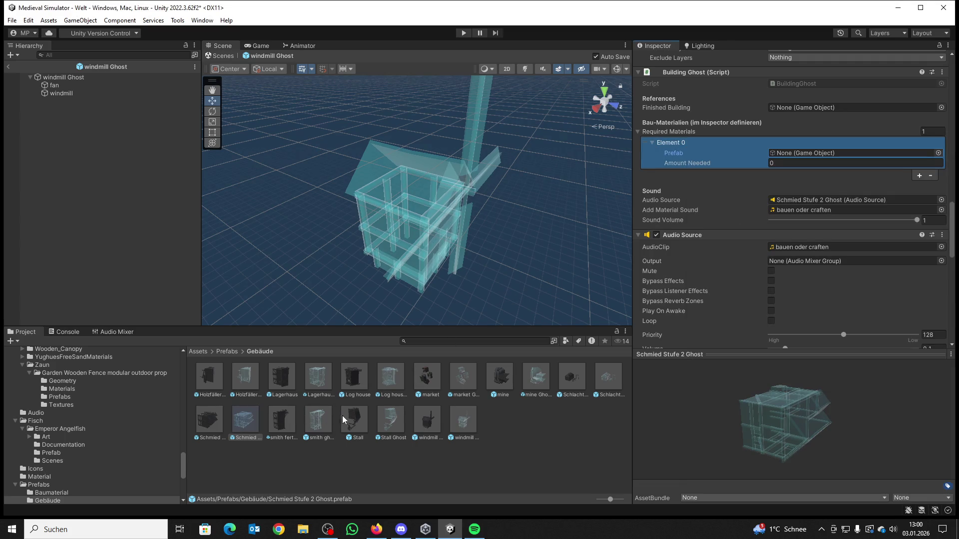
mouse_move(419, 423)
left_mouse_down()
mouse_move(724, 150)
mouse_move(786, 112)
left_mouse_up()
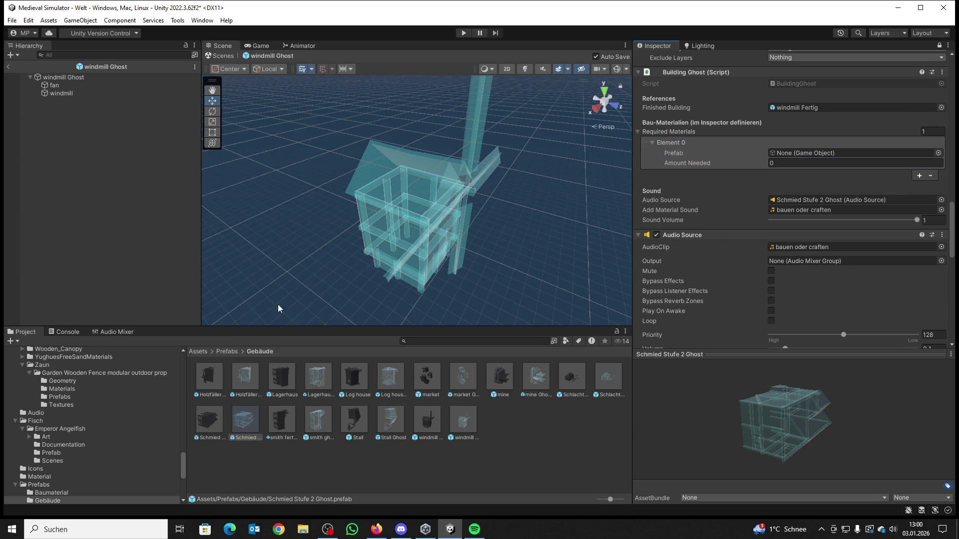
Step: Make 1 Baumstamm from Prefabs/Baumaterial the required building material
left_click(227, 351)
double_click(215, 382)
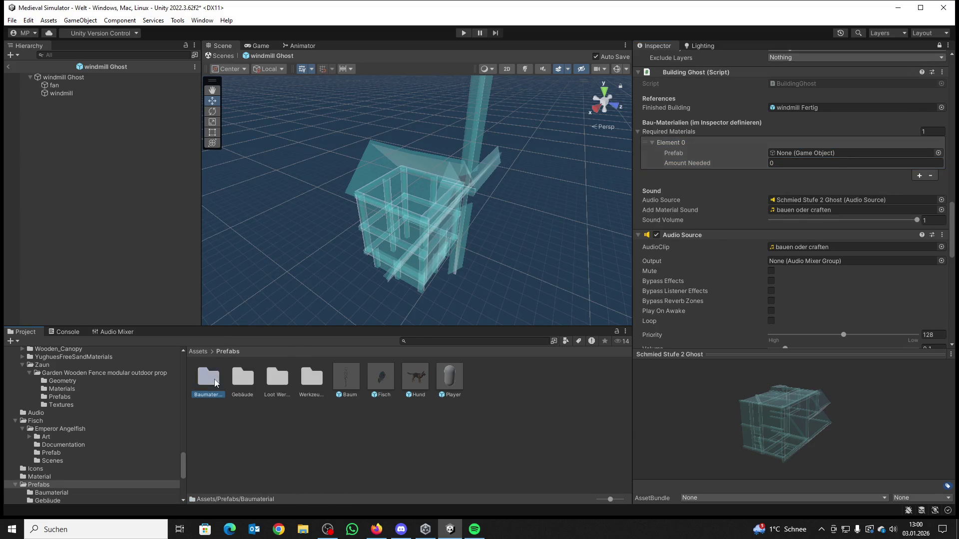
left_click_drag(214, 383, 824, 154)
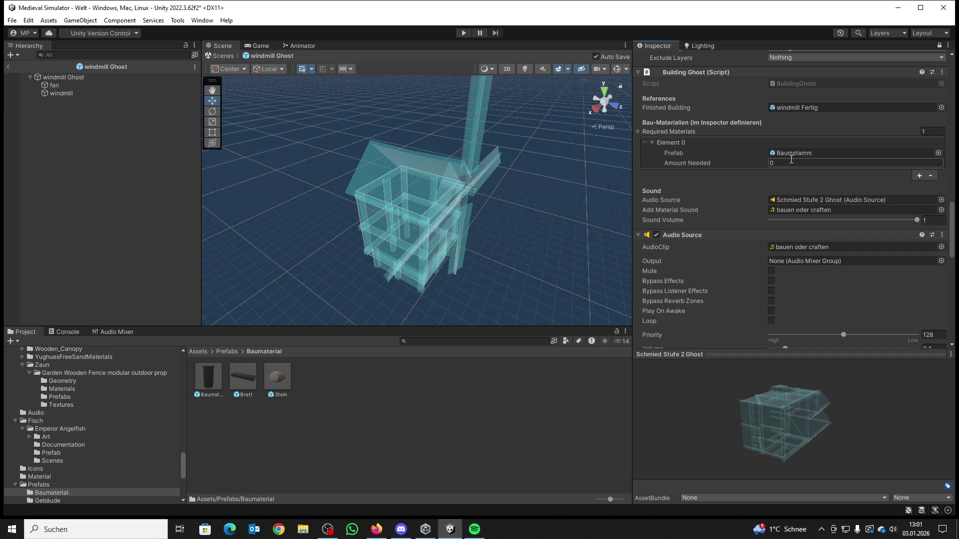
left_click(791, 163)
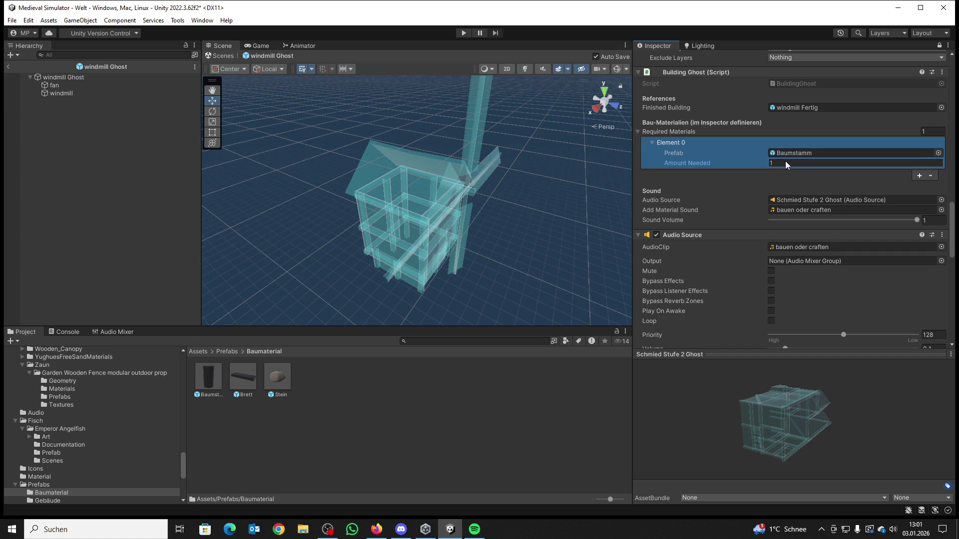
Step: Return to the Welt scene and browse the Prefabs and Werkzeuge folders
left_click(8, 66)
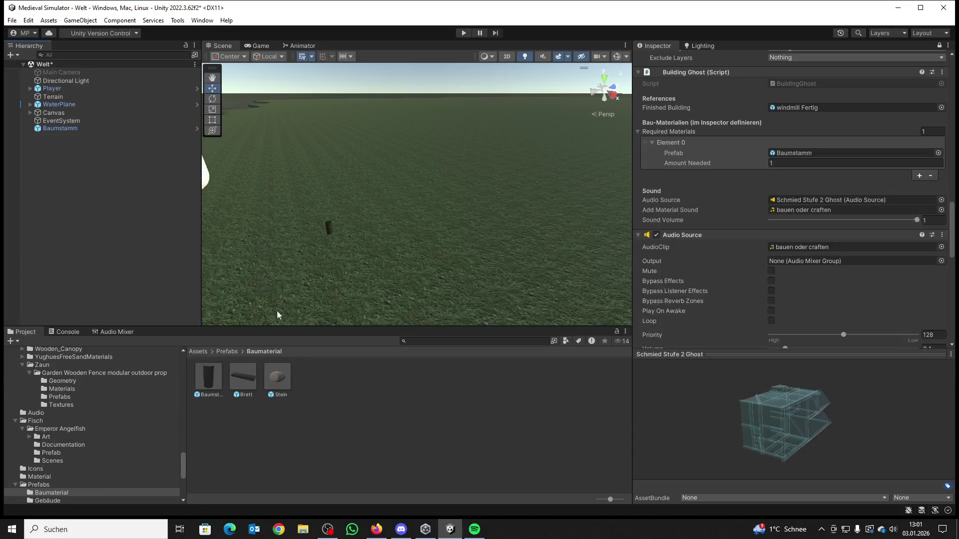
left_click(227, 351)
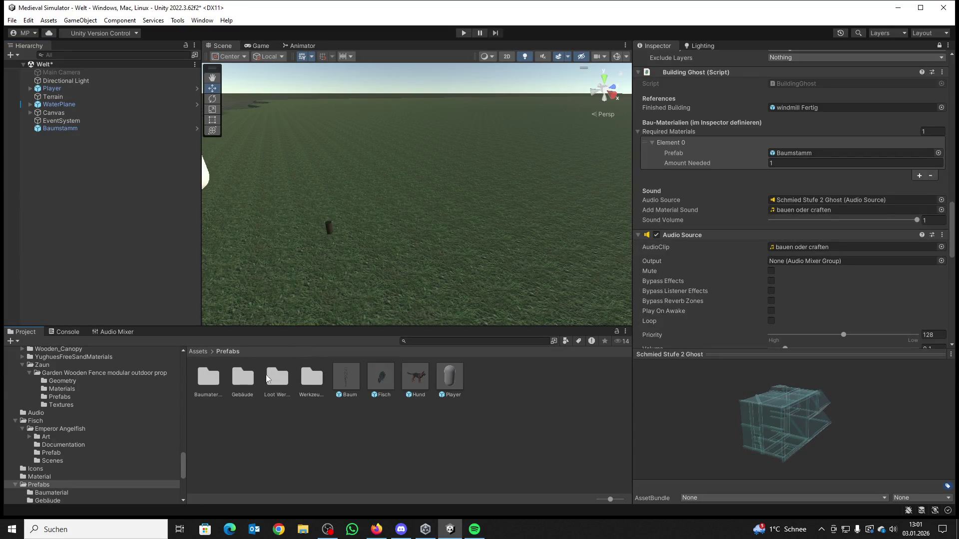
double_click(315, 383)
left_click(220, 352)
Step: Drag the windmill Ghost from Prefabs/Gebäude into the scene beside the tree trunk
double_click(203, 370)
left_click(226, 351)
double_click(244, 378)
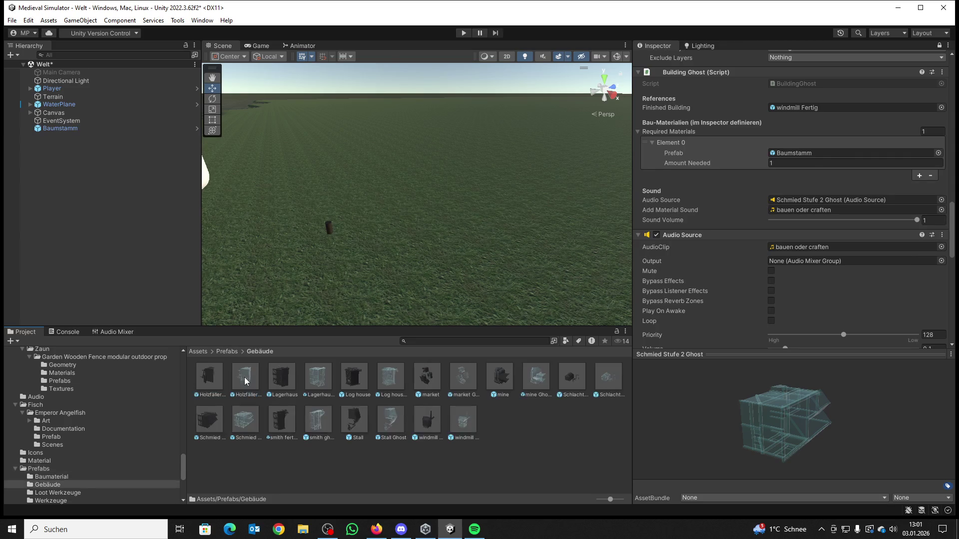
left_click_drag(450, 415, 489, 190)
Step: Play-test the scene, walking toward the tree trunk and back to view the windmill ghost, then stop
left_click(464, 32)
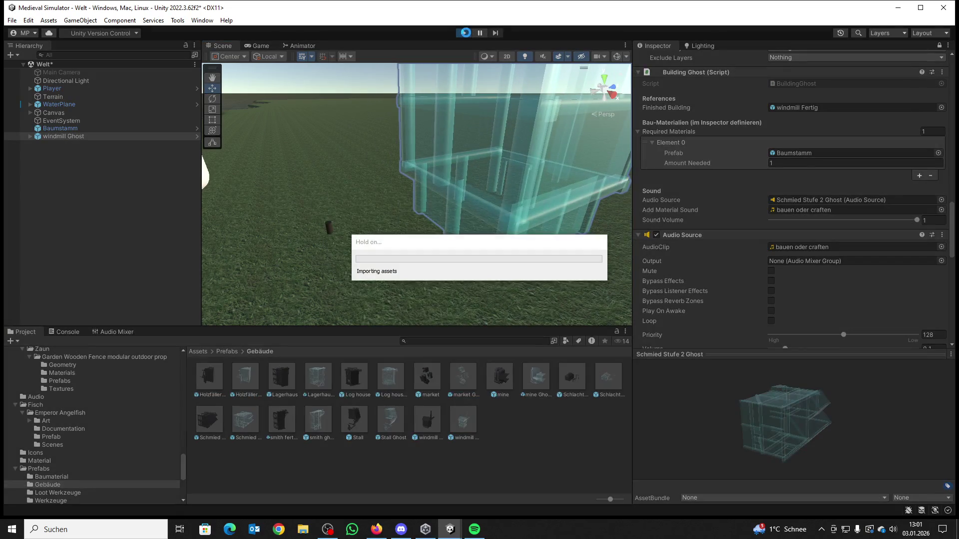
key("w")
key("w")
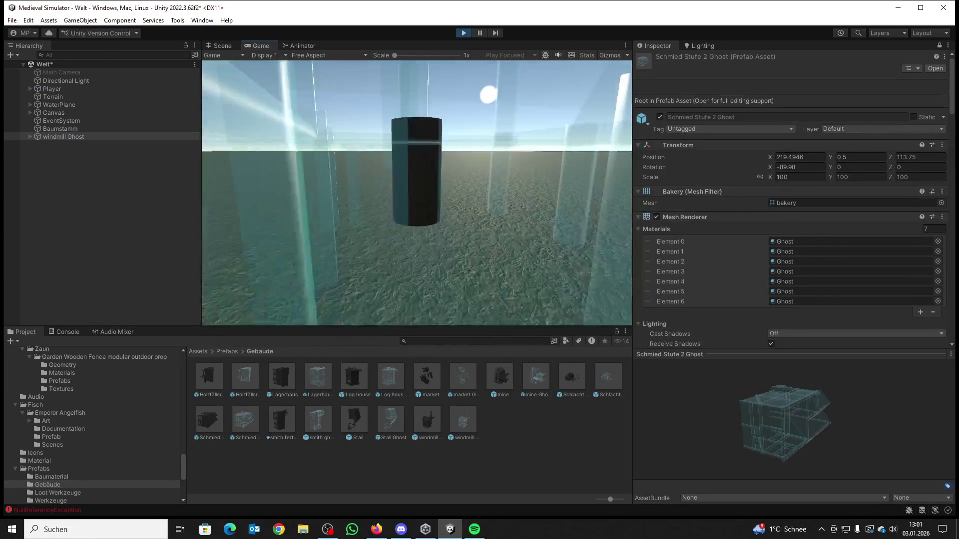
key("w")
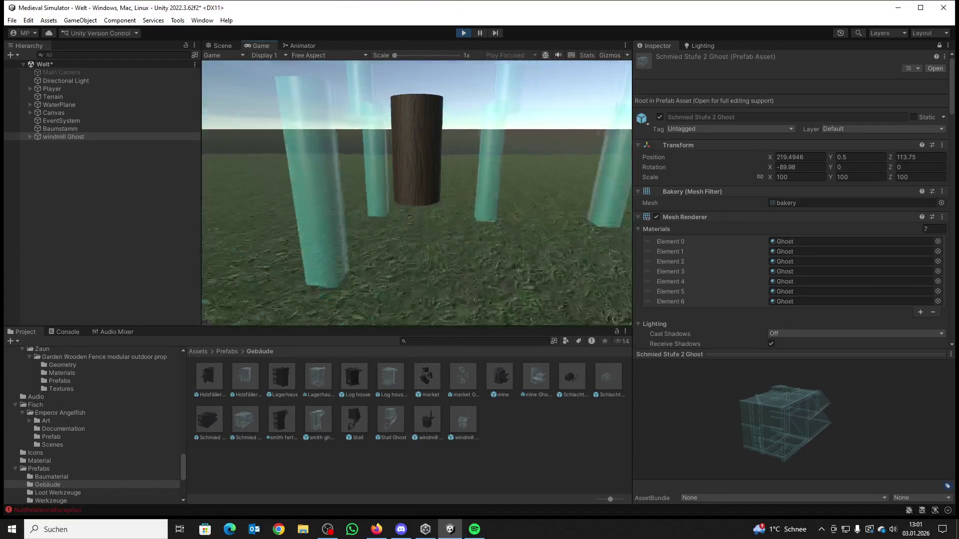
key("s")
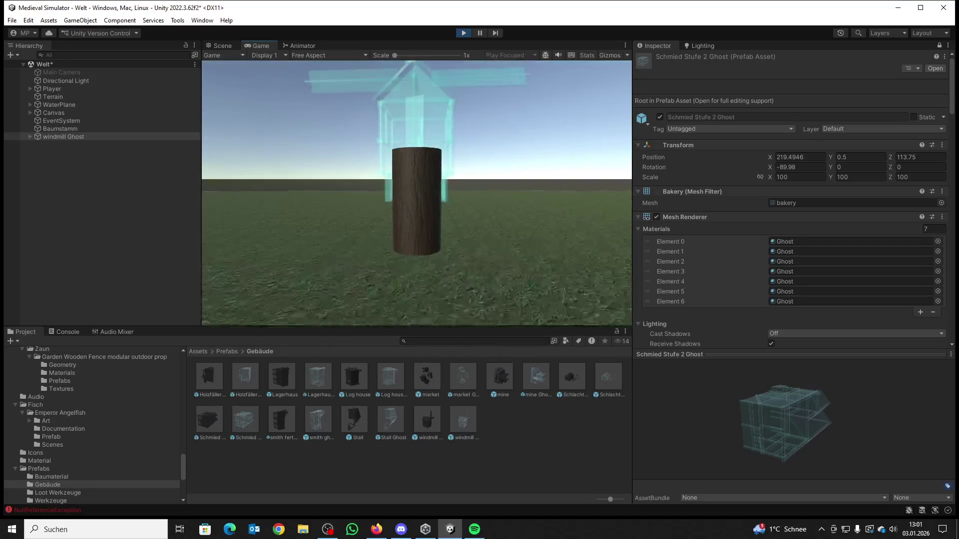
key("super")
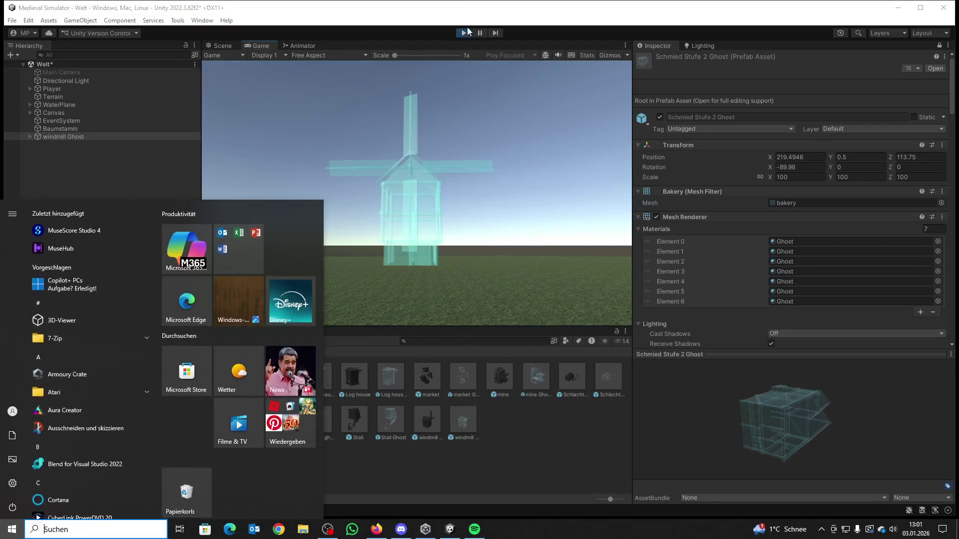
left_click(465, 32)
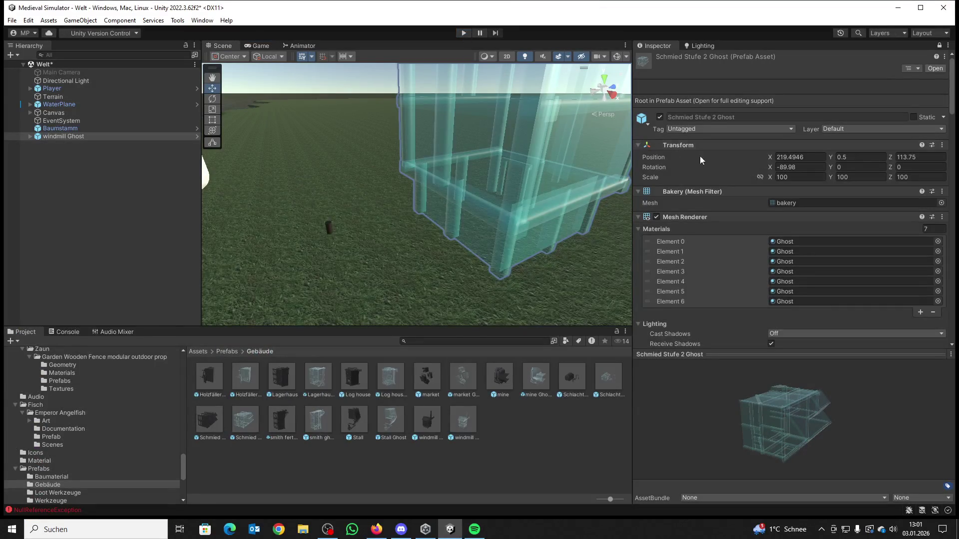
Step: Select the placed windmill ghost in the scene and review its Inspector settings
scroll(817, 204, "down", 10)
scroll(817, 205, "down", 5)
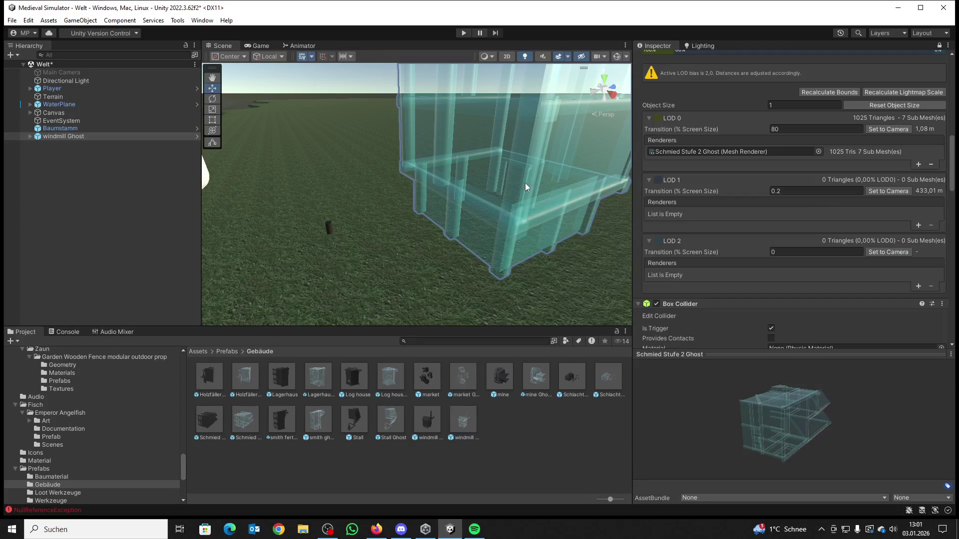
left_click(78, 138)
scroll(784, 237, "down", 8)
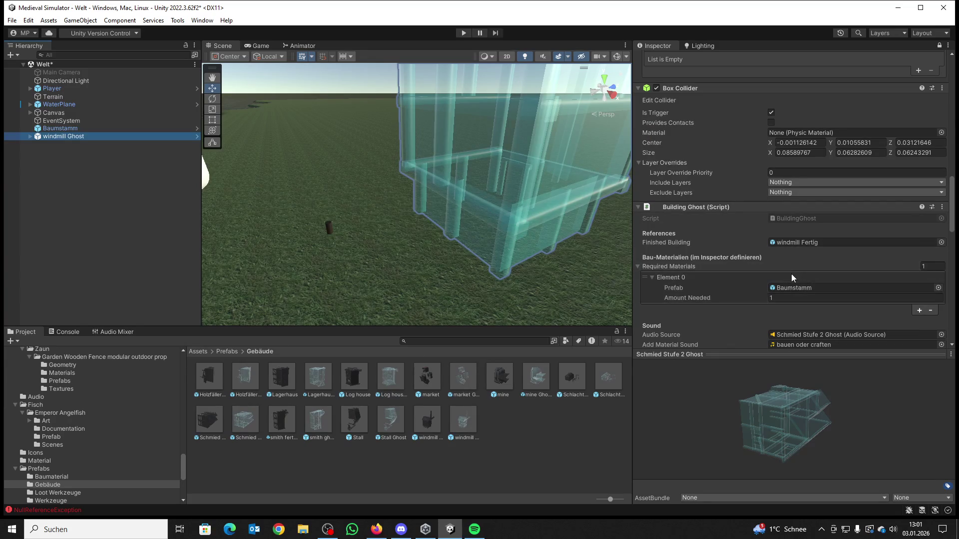
scroll(794, 289, "down", 15)
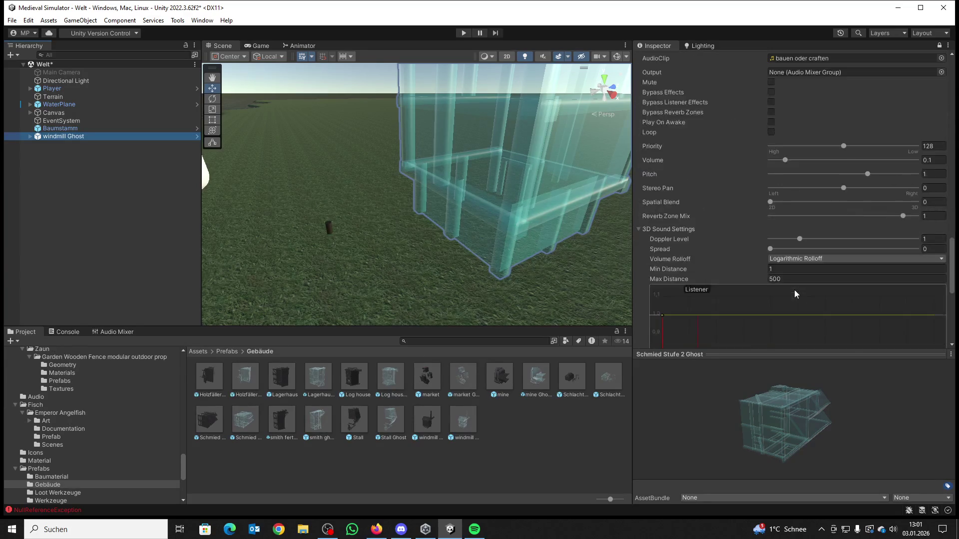
scroll(795, 279, "up", 12)
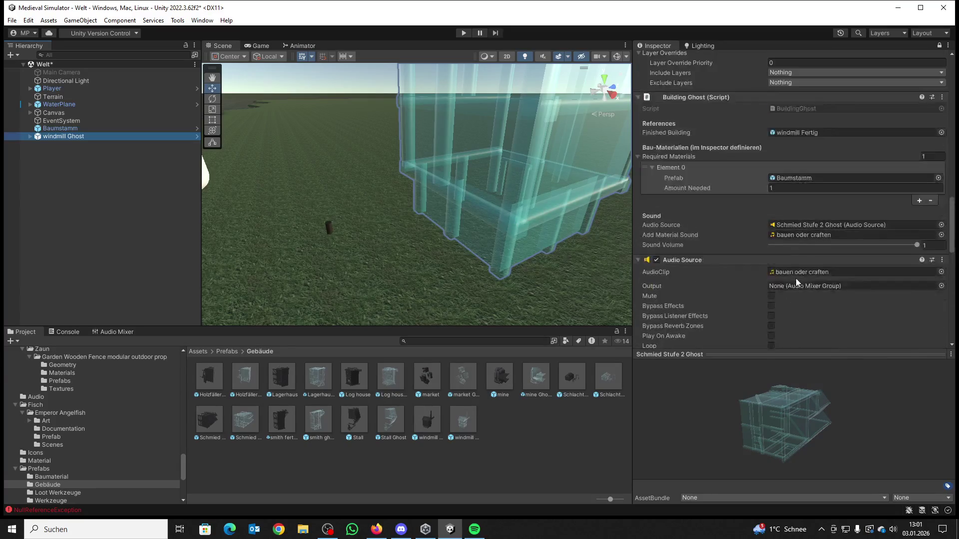
scroll(769, 287, "down", 1)
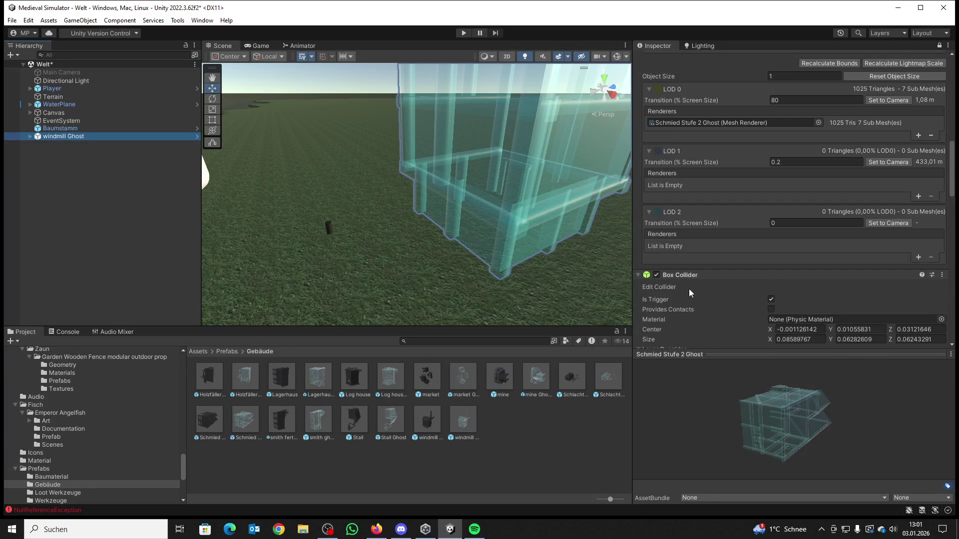
Step: Open the windmill Ghost prefab in Prefab Mode and inspect its windmill child's components
double_click(460, 411)
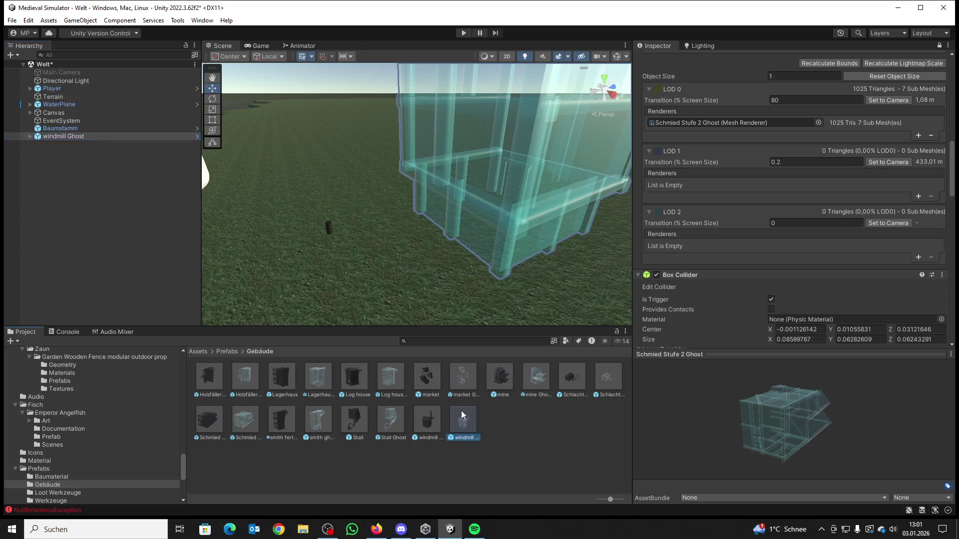
scroll(809, 250, "down", 1)
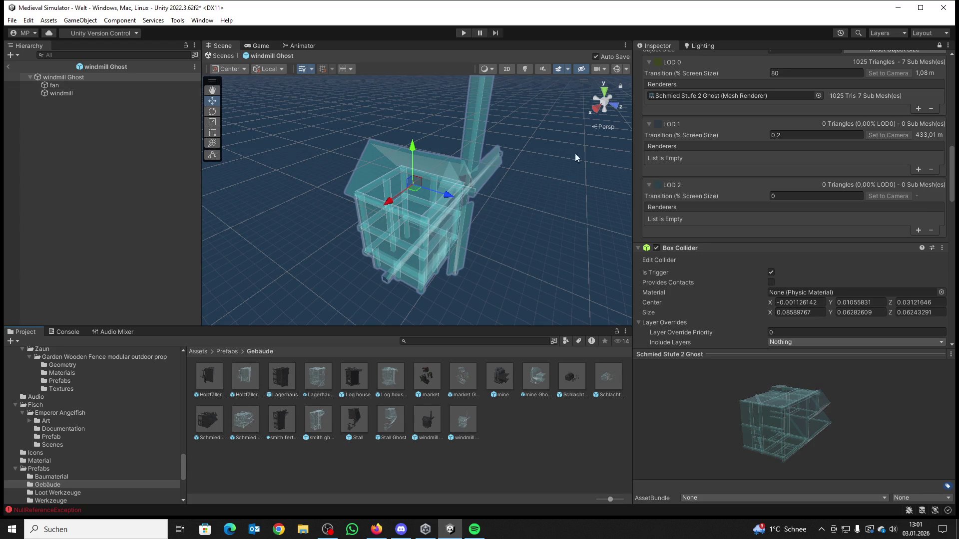
scroll(703, 171, "down", 15)
scroll(706, 172, "down", 2)
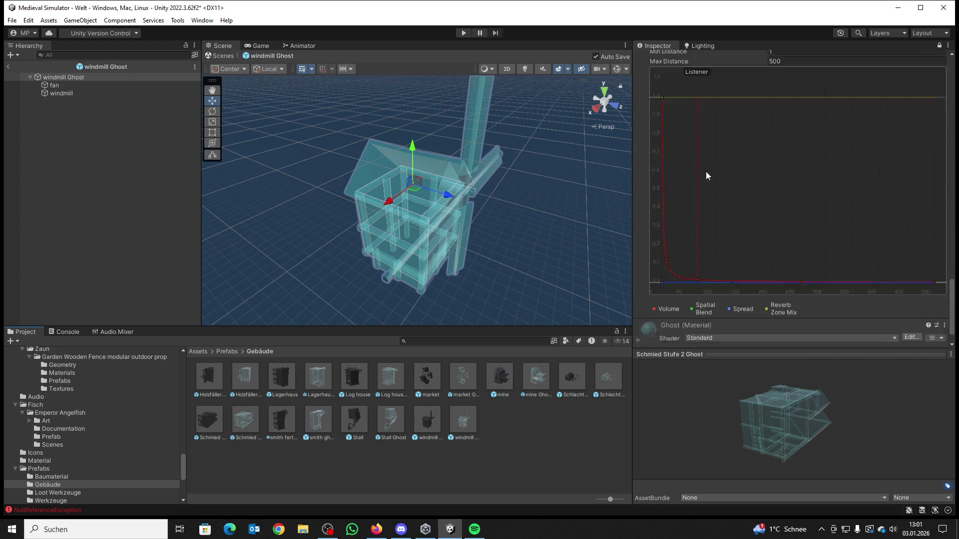
scroll(705, 171, "up", 10)
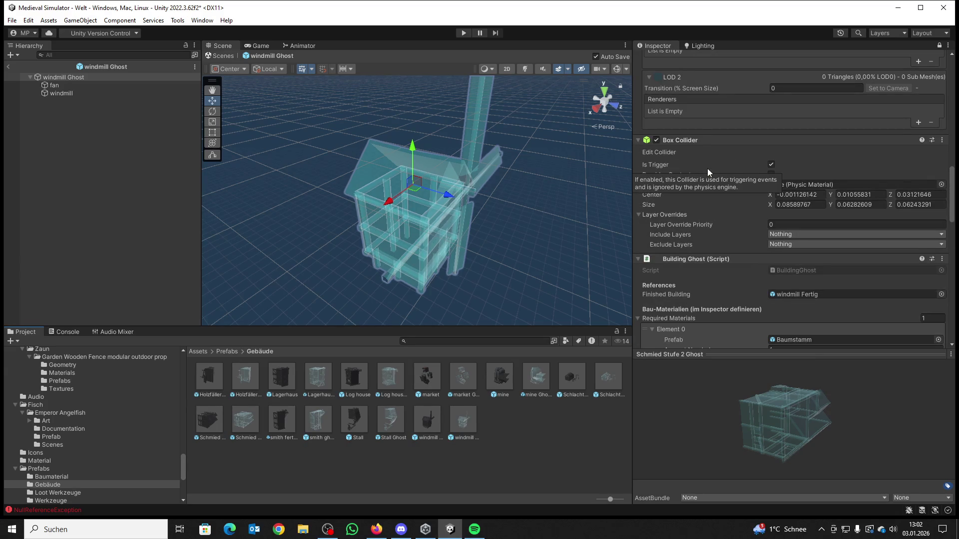
left_click(77, 93)
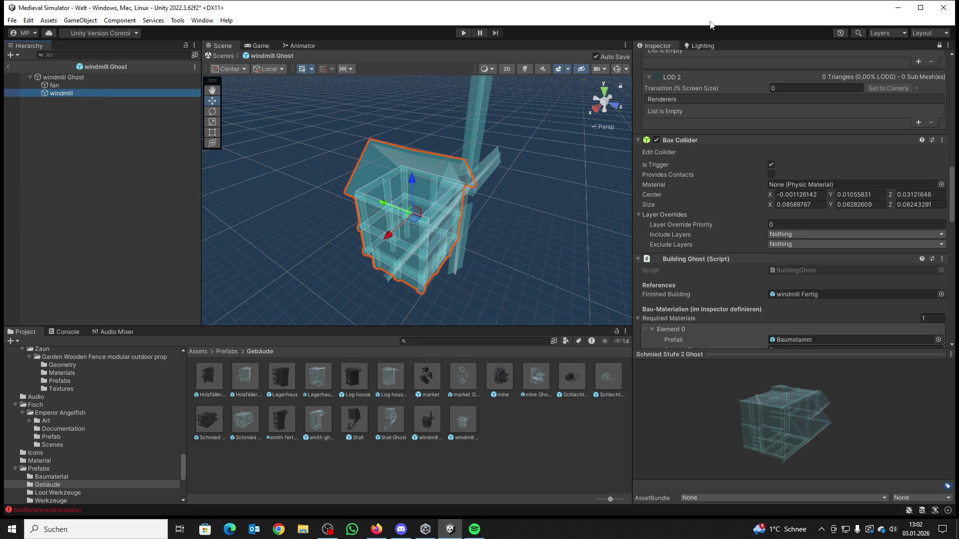
left_click(919, 42)
key("ctrl+z")
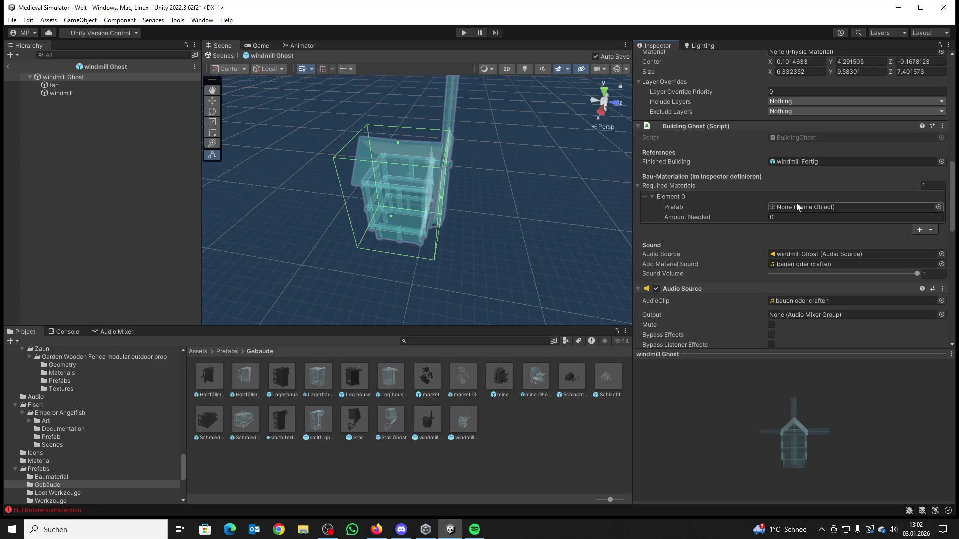
Step: Assign the Baumstamm prefab from Prefabs/Baumaterial to Building Ghost's Element 0 Prefab field
left_click(941, 206)
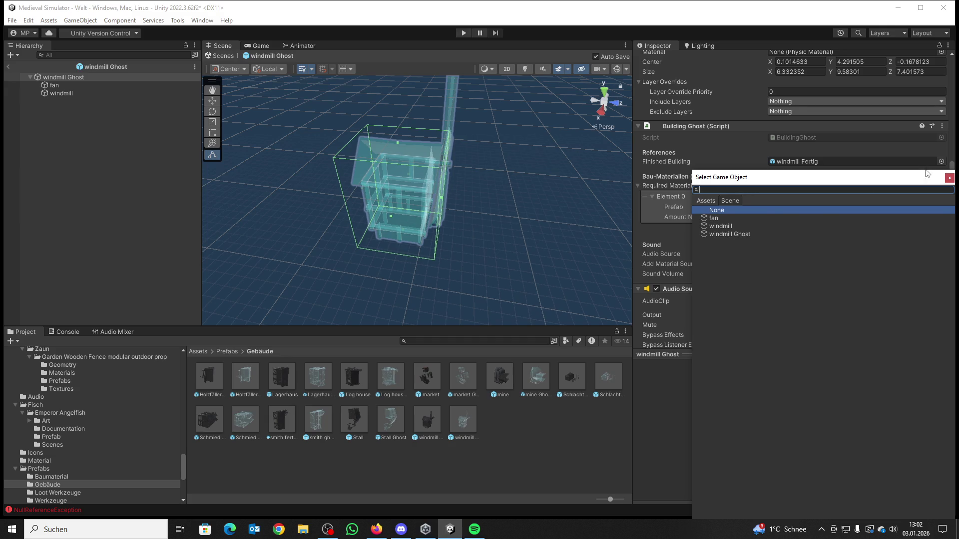
left_click(949, 178)
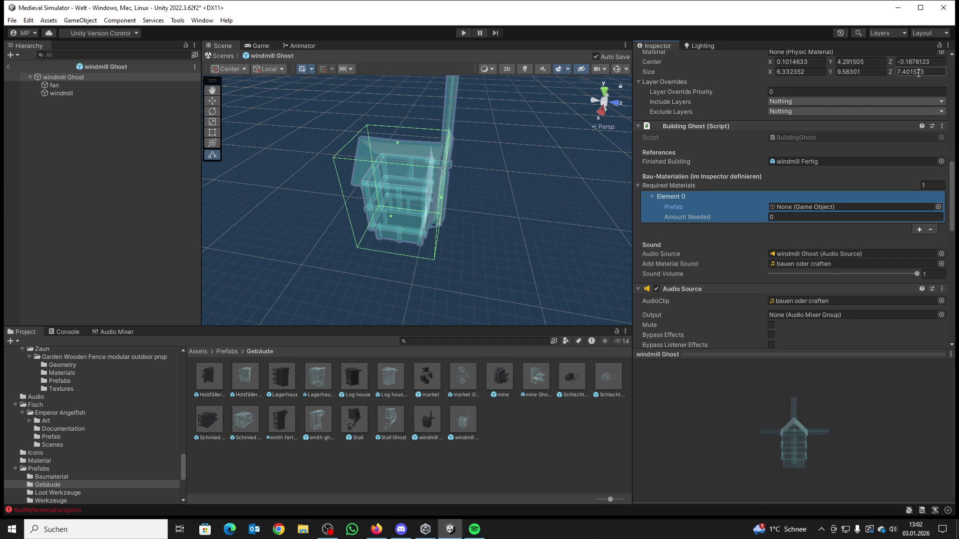
left_click(717, 160)
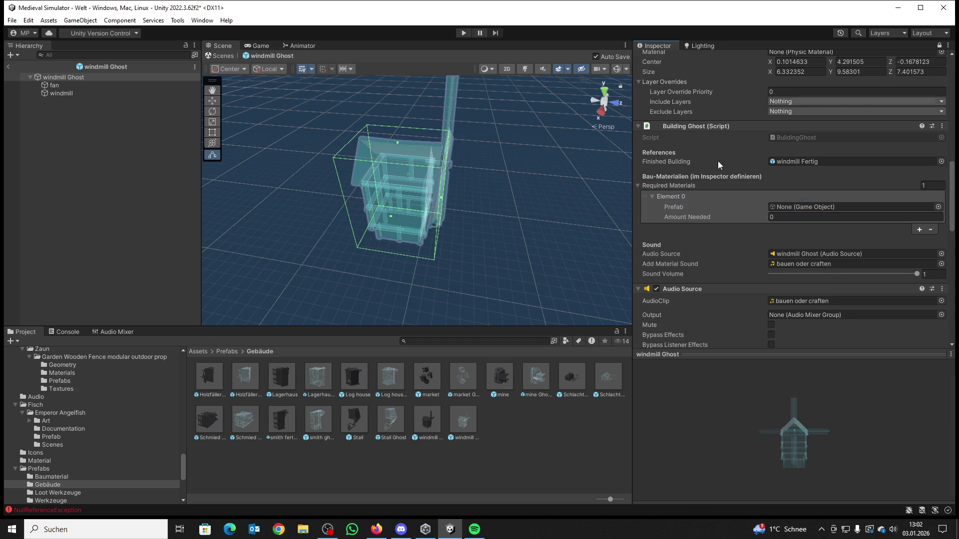
left_click(225, 350)
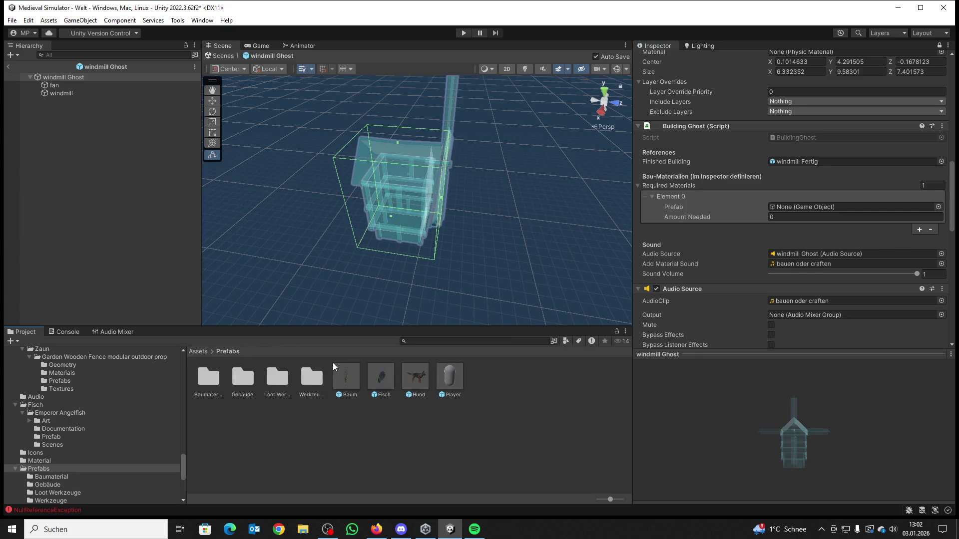
left_click(241, 377)
double_click(205, 381)
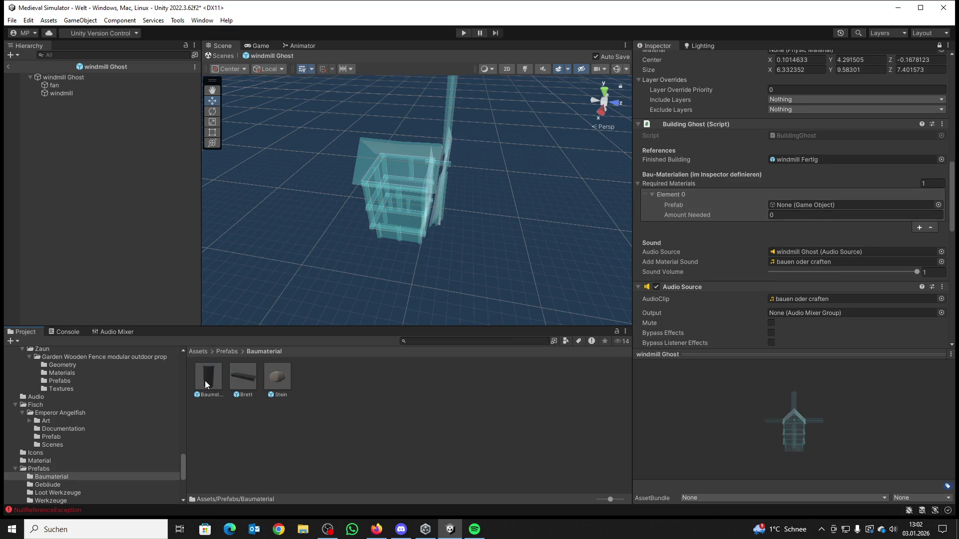
mouse_move(233, 377)
left_mouse_down()
mouse_move(543, 306)
mouse_move(785, 206)
left_mouse_up()
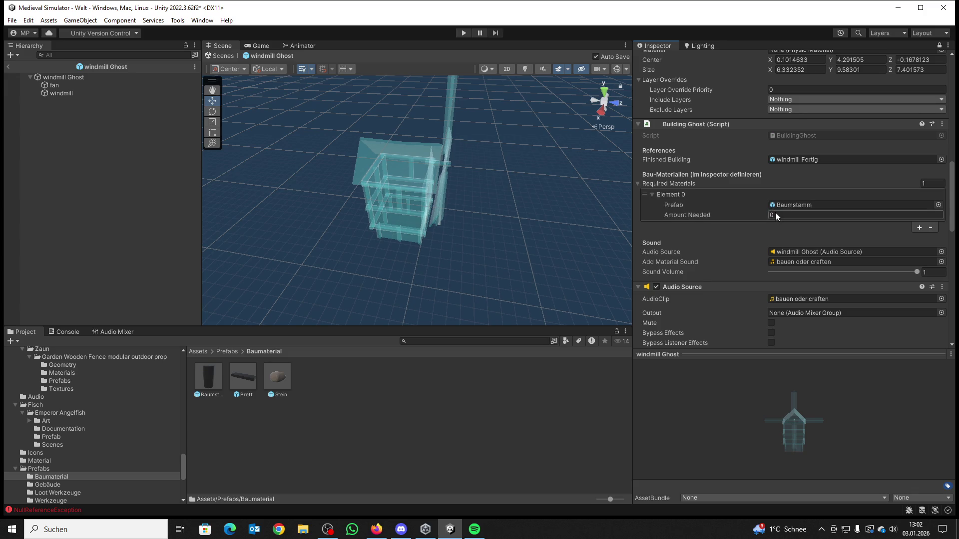
Step: Set Amount Needed to 1 and exit Prefab Mode back to the Welt scene
left_click(775, 212)
type("1")
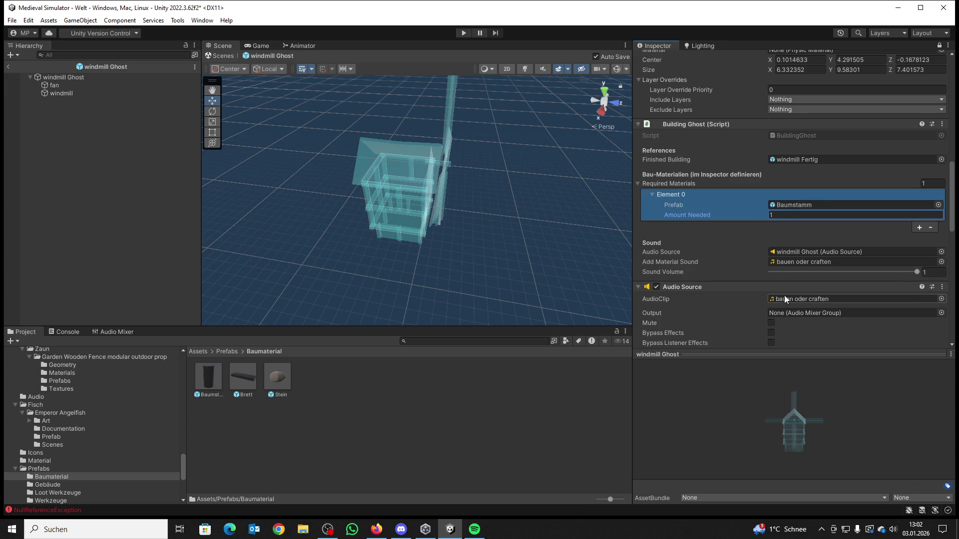
scroll(785, 308, "down", 3)
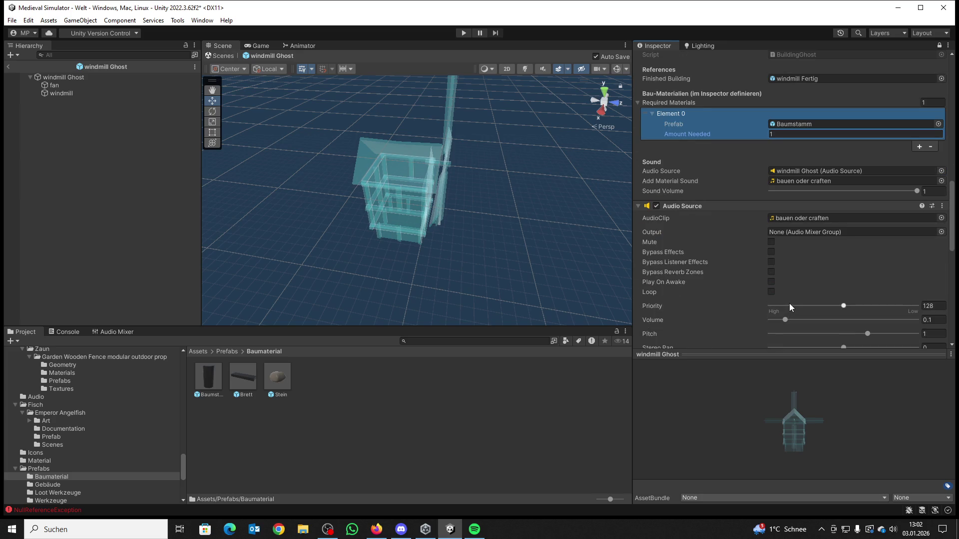
left_click(9, 67)
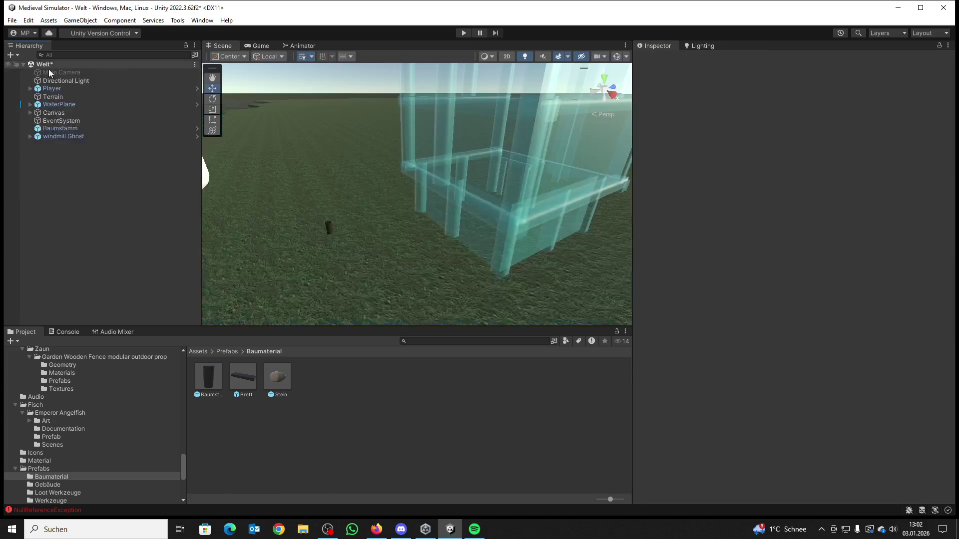
Step: Play the Welt scene, walk around the windmill as it becomes windmill Fertig, then stop playing
left_click(464, 33)
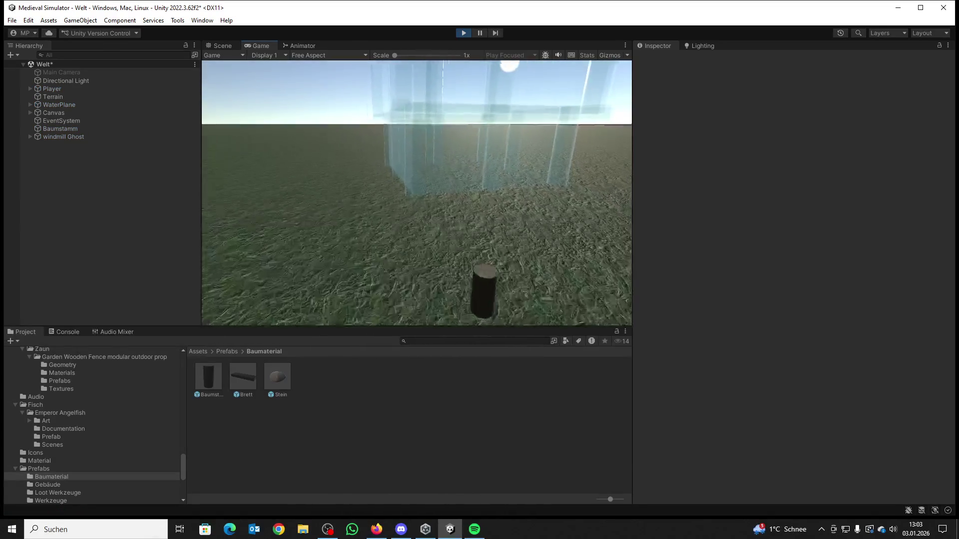
key("s")
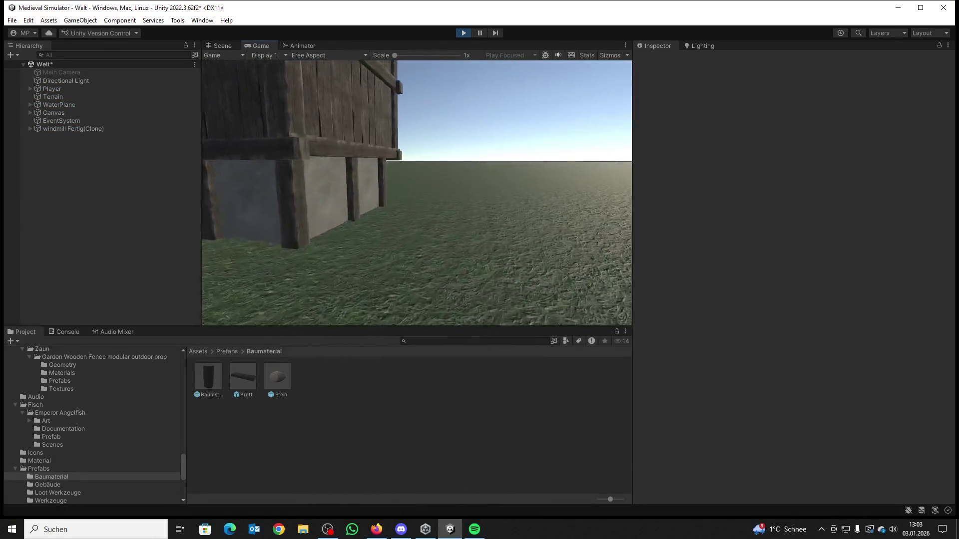
key("w")
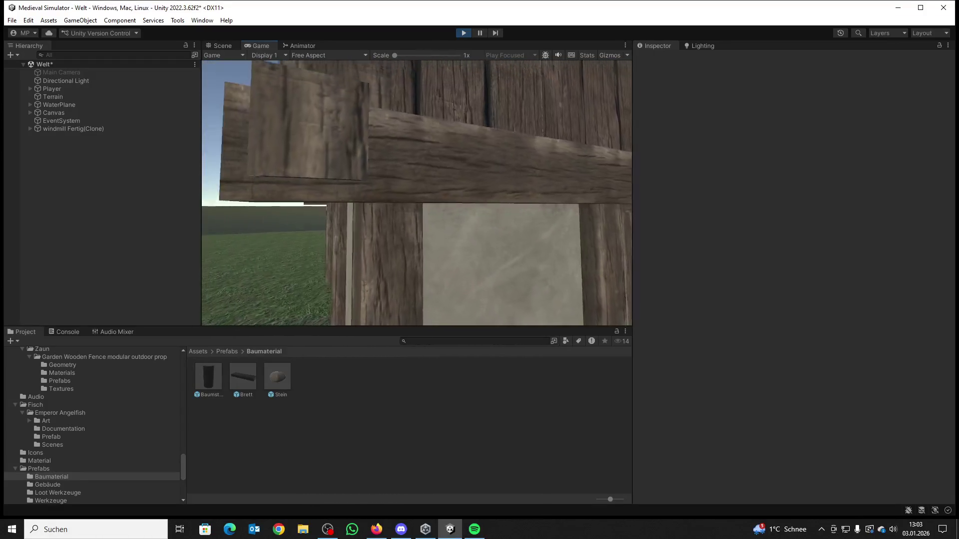
key("s")
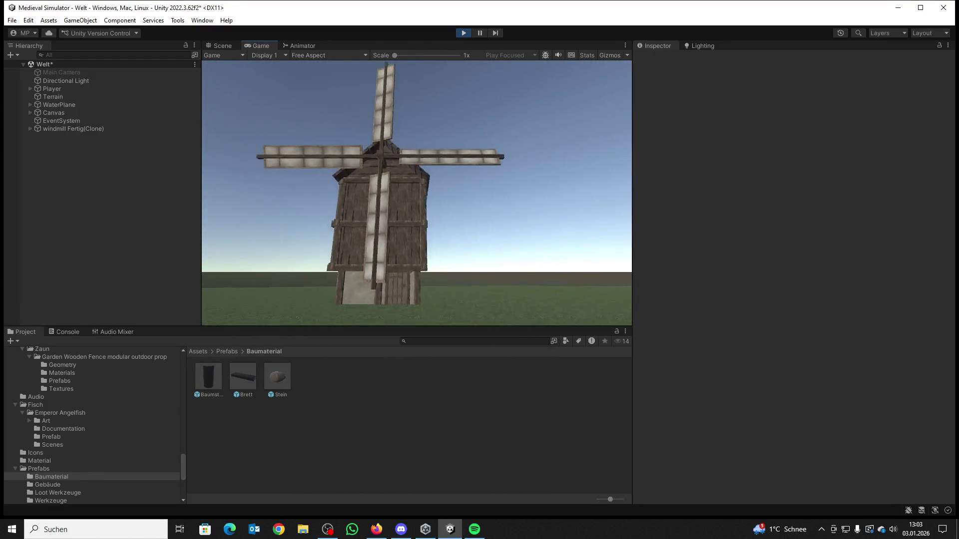
key("w")
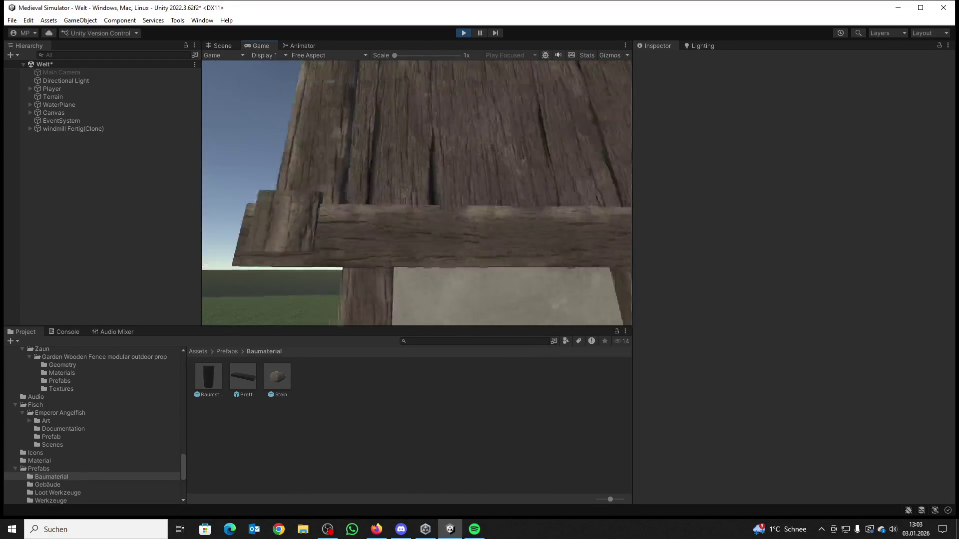
key("s")
key("super")
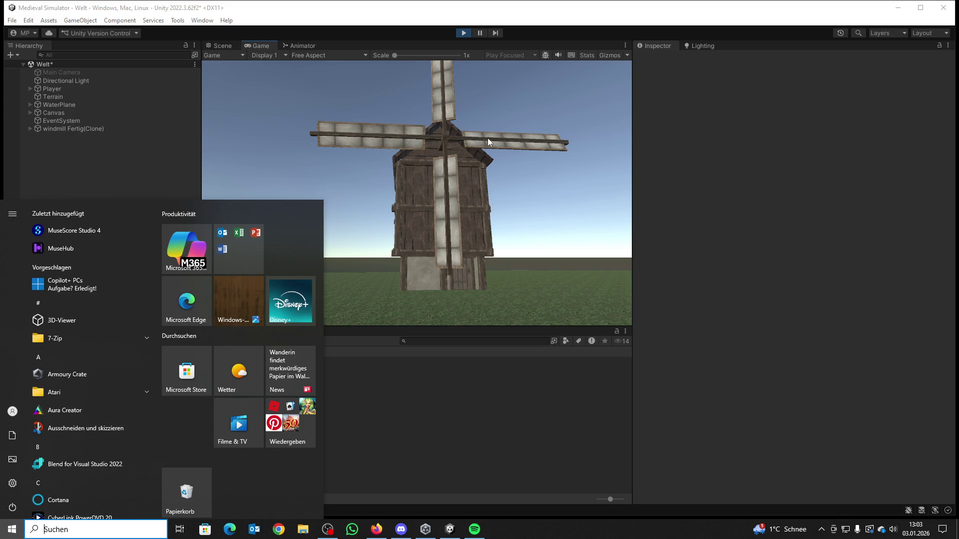
left_click(462, 33)
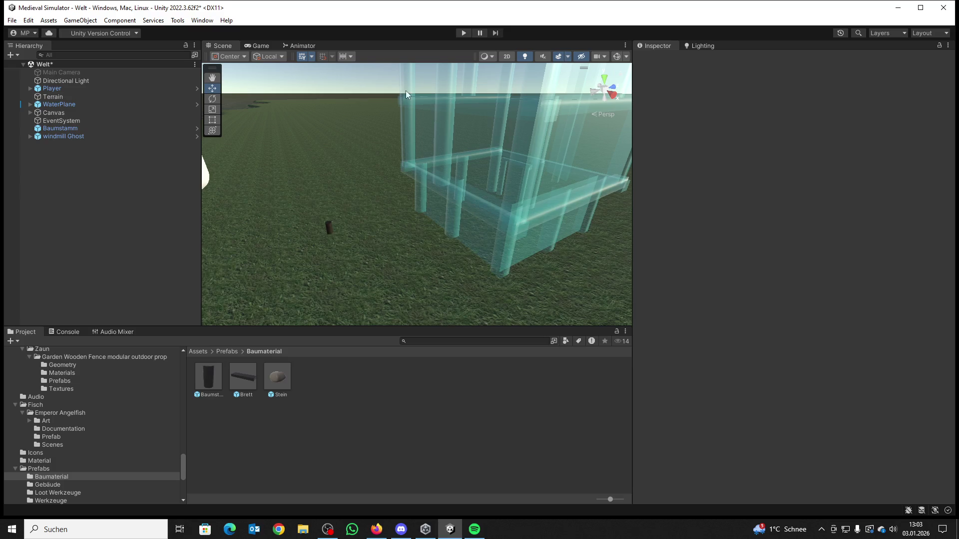
Step: Go to the root Assets folder and open the Scripte folder
left_click(197, 352)
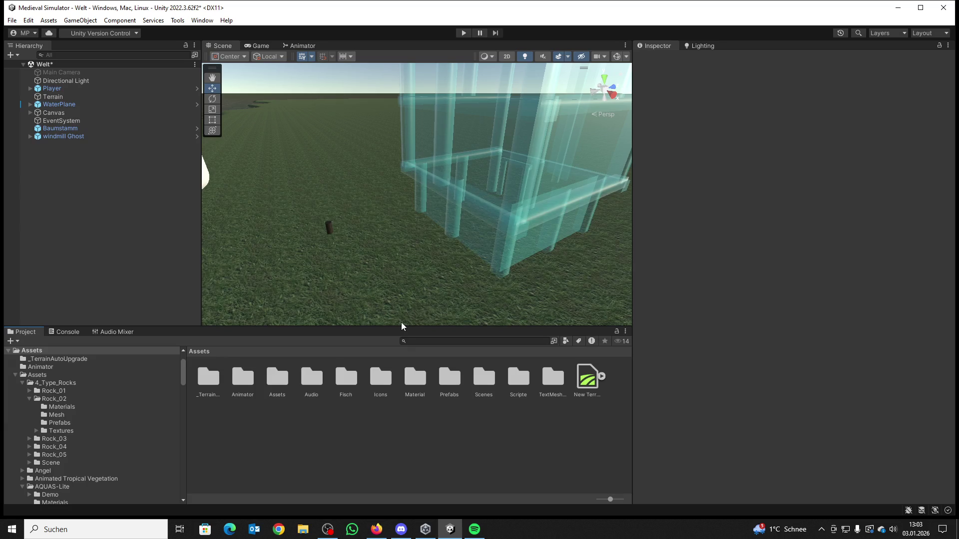
double_click(514, 382)
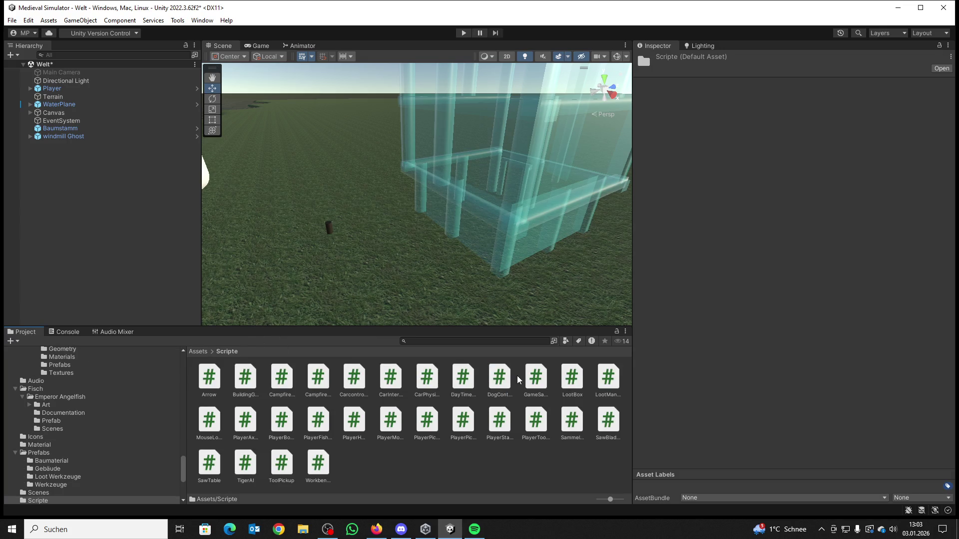
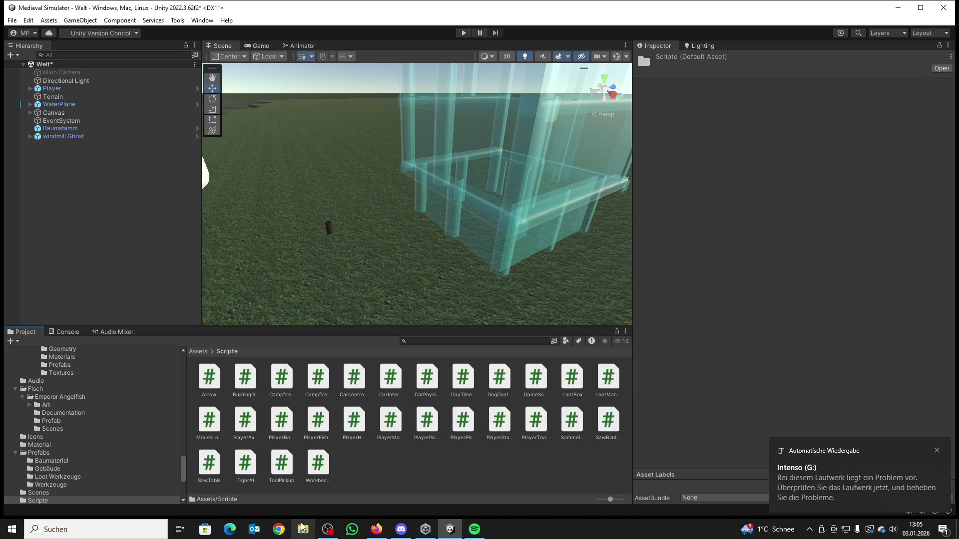
Step: Wait for Unity to compile the new WindradRotation script into Assets > Scripte
mouse_move(302, 527)
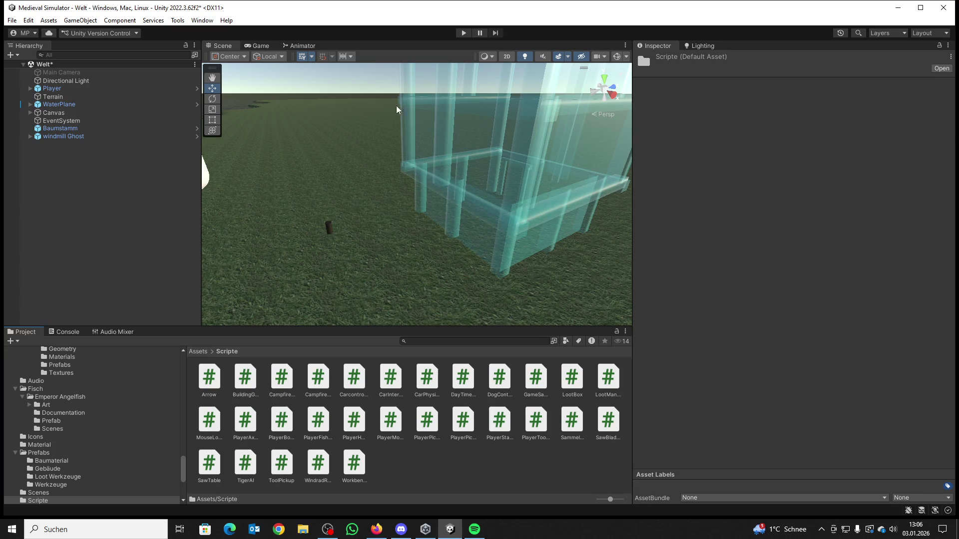
Step: Browse to Assets > Prefabs > Gebäude and select the windmill Fertig prefab
left_click(205, 351)
double_click(452, 383)
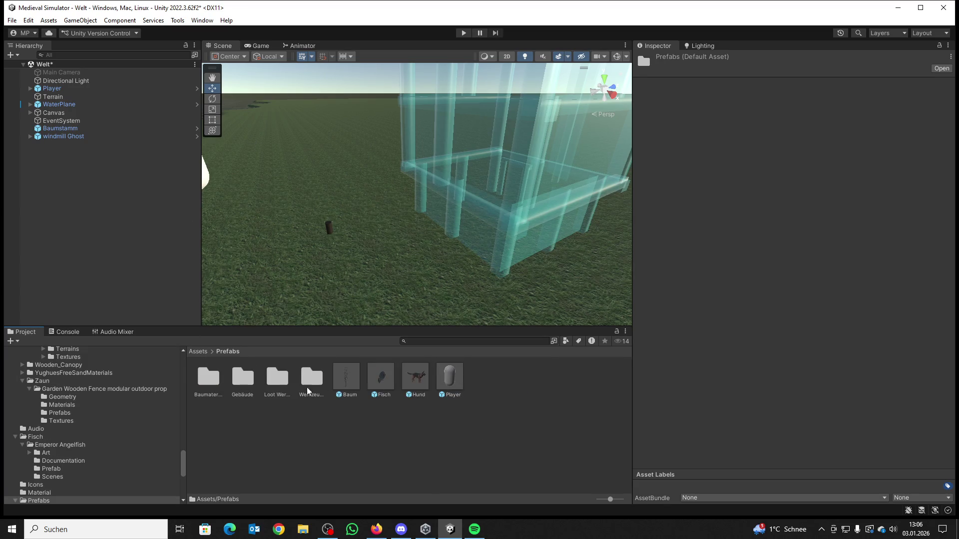
double_click(239, 380)
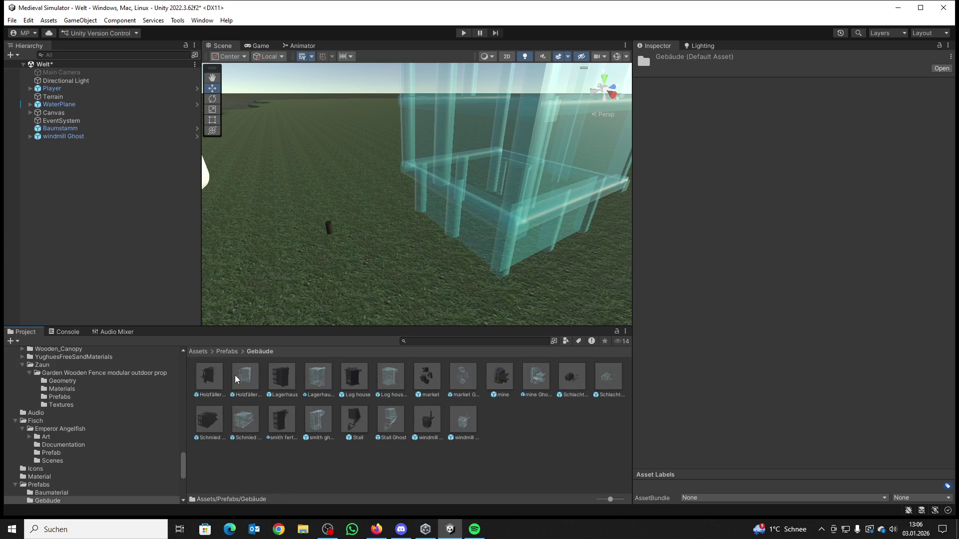
left_click(427, 422)
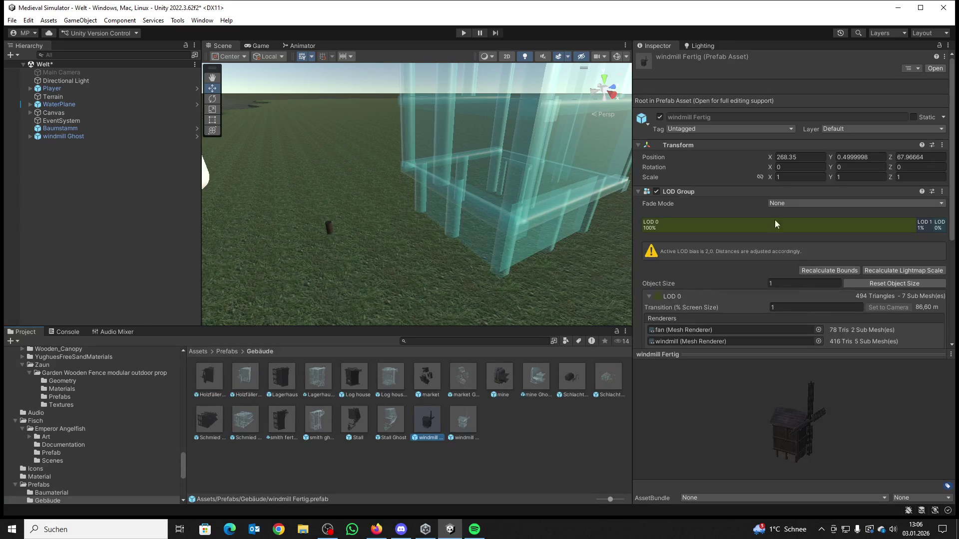
scroll(781, 202, "down", 5)
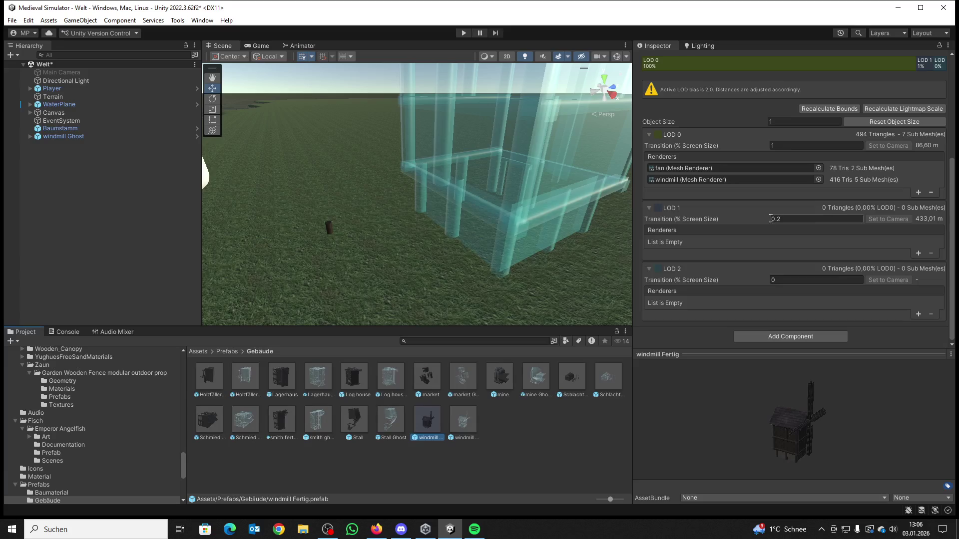
mouse_move(329, 173)
left_mouse_down()
mouse_move(320, 167)
mouse_move(627, 130)
mouse_move(279, 139)
mouse_move(514, 157)
left_mouse_up()
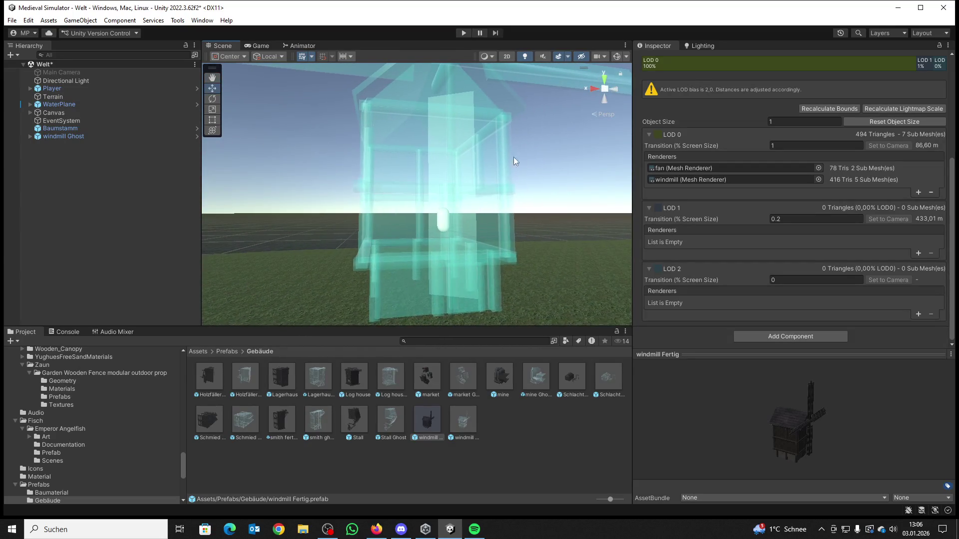
Step: Add the Windrad Rotation script to the fan inside the windmill Fertig prefab
double_click(419, 414)
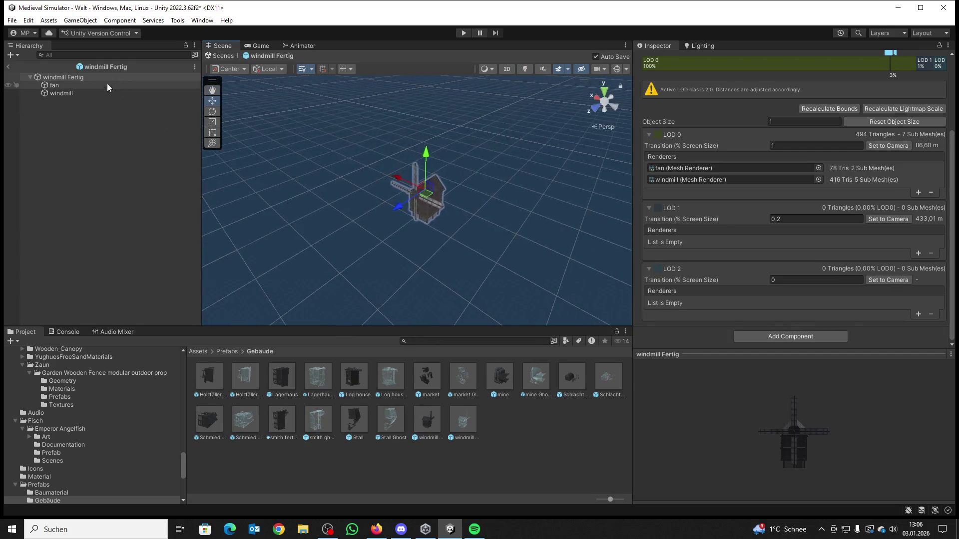
left_click(92, 91)
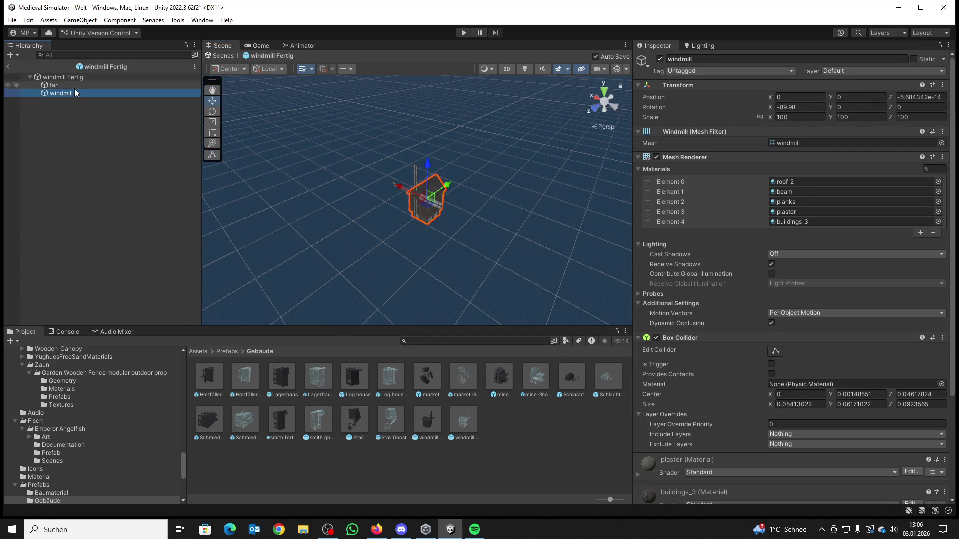
double_click(69, 86)
mouse_move(266, 180)
left_mouse_down()
mouse_move(311, 208)
mouse_move(336, 203)
left_mouse_up()
scroll(336, 203, "up", 3)
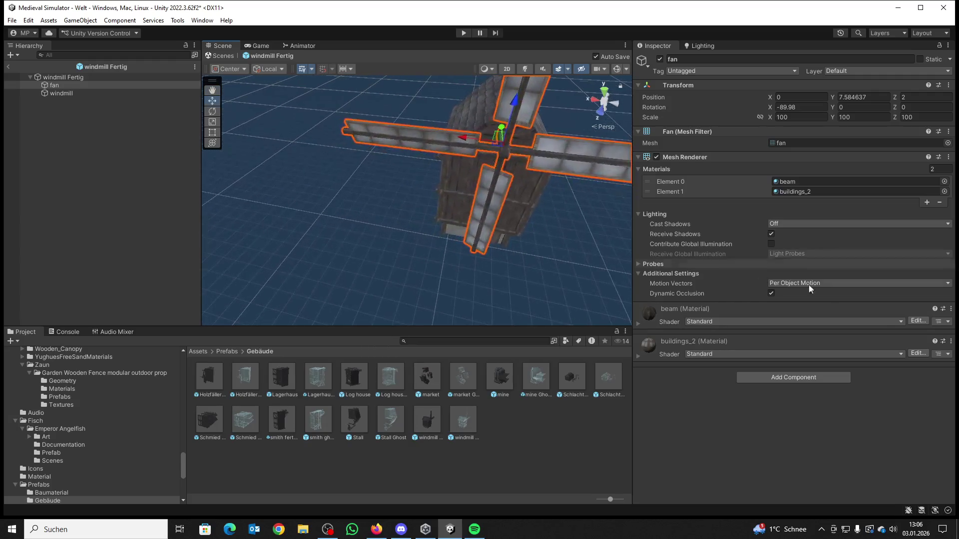
left_click(801, 378)
type("W")
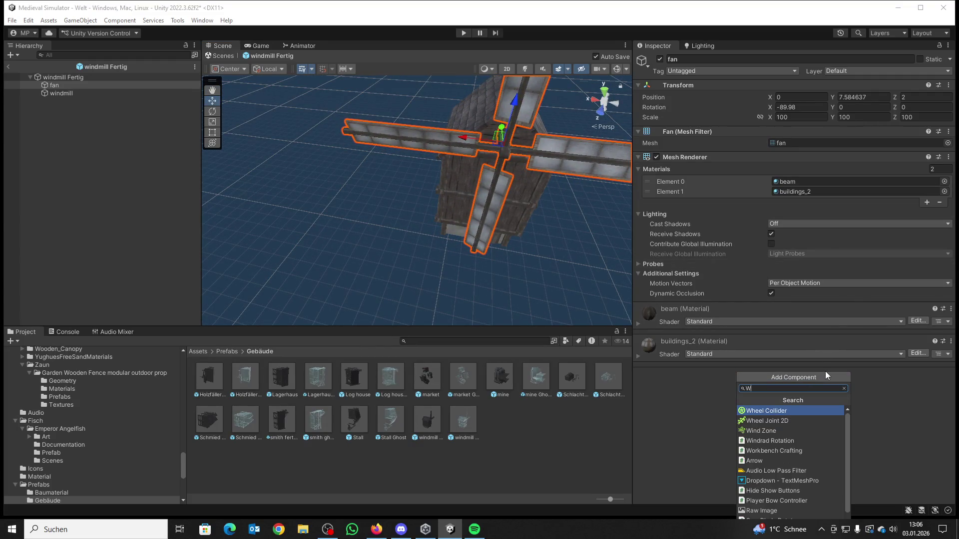
type("in")
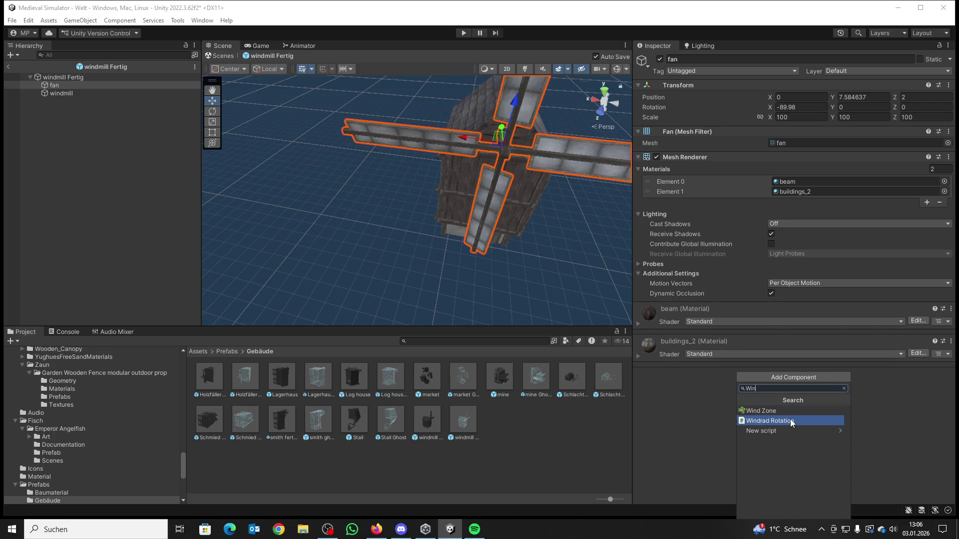
left_click(790, 420)
left_click(794, 343)
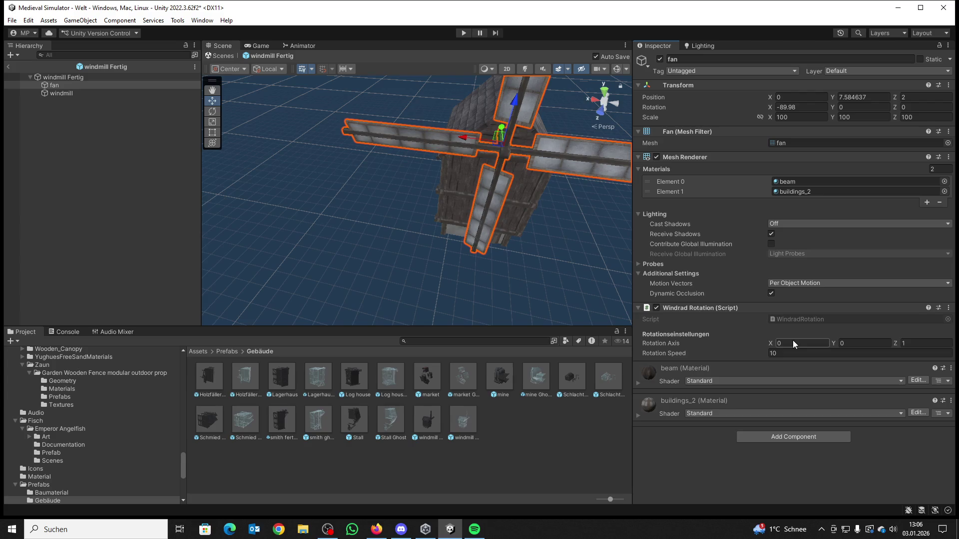
Step: Return to the Welt scene and start play mode to test the windmill
left_click(7, 66)
key("s")
left_click(464, 33)
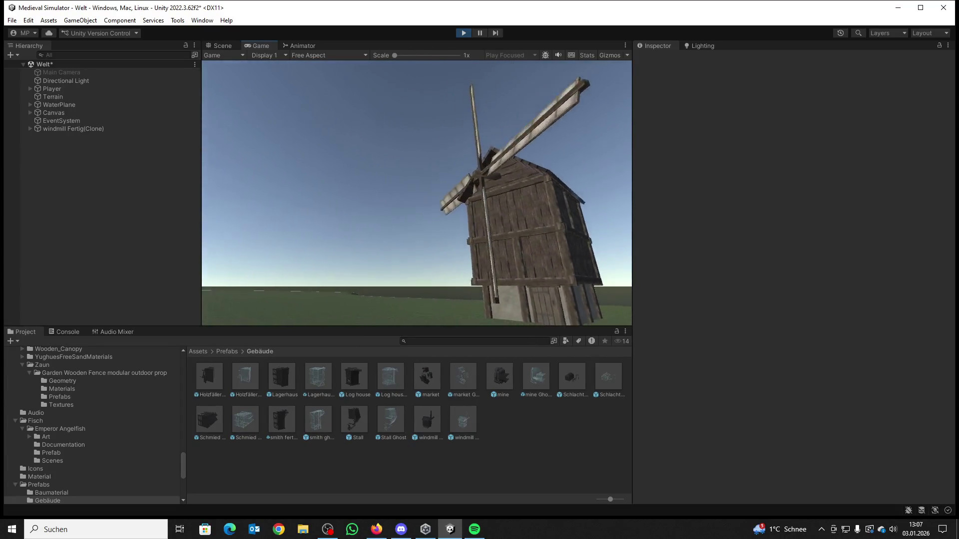
Step: Stop the play test and reopen the windmill Fertig prefab for editing
key("super")
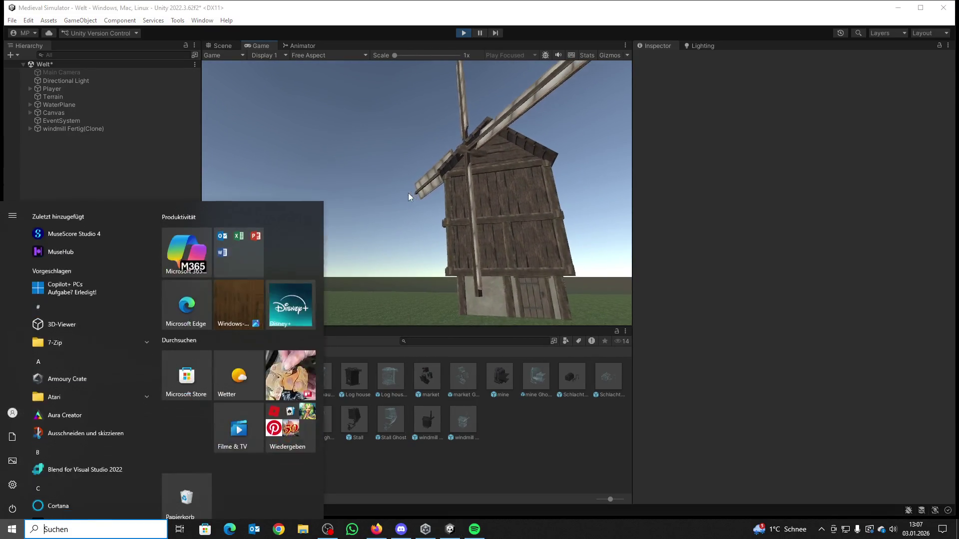
left_click(463, 33)
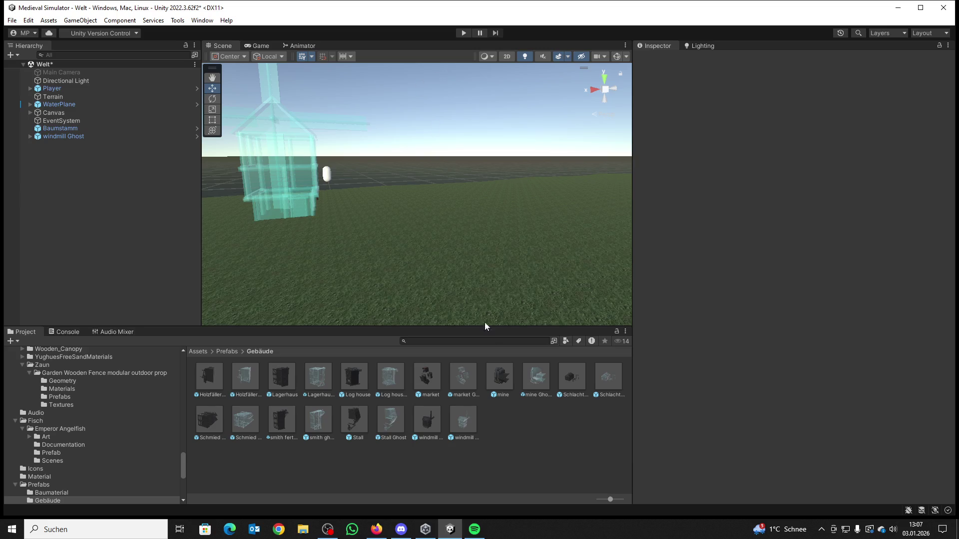
double_click(425, 411)
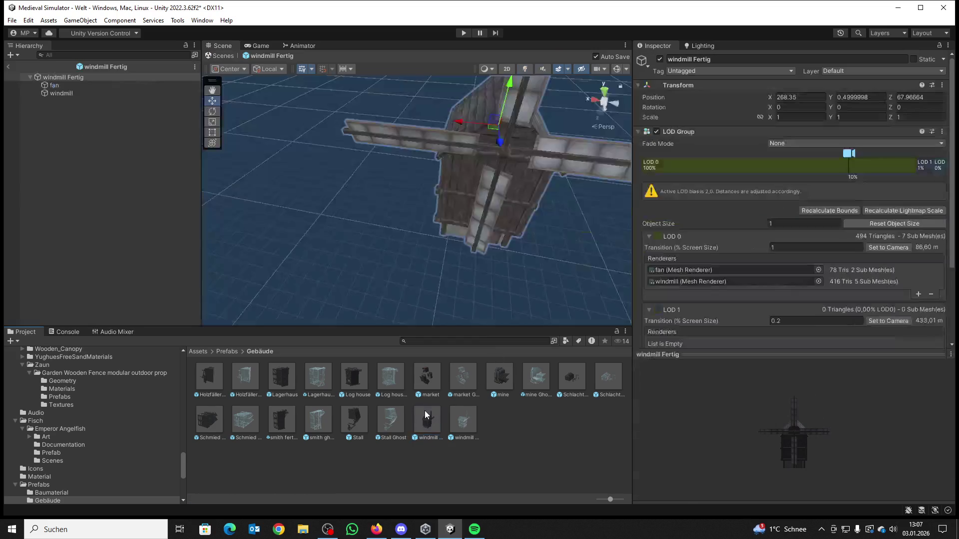
Step: Set the fan's Rotation Axis Z to 0 and X to 1, then return to Welt
scroll(769, 289, "down", 5)
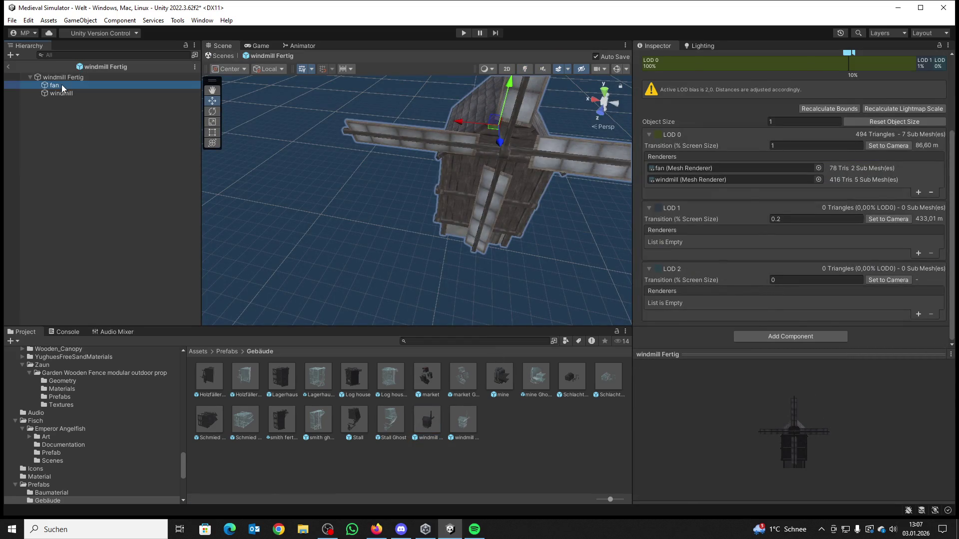
left_click(61, 85)
left_click(897, 344)
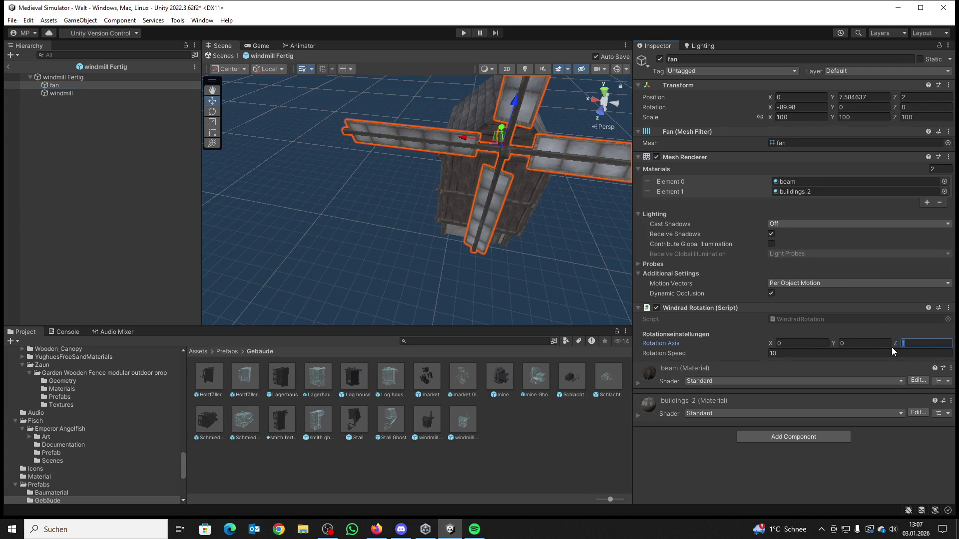
type("0")
left_click(793, 343)
type("1")
left_click(7, 66)
Step: Play-test the blade rotation, then stop and reopen the windmill Fertig prefab
left_click(462, 33)
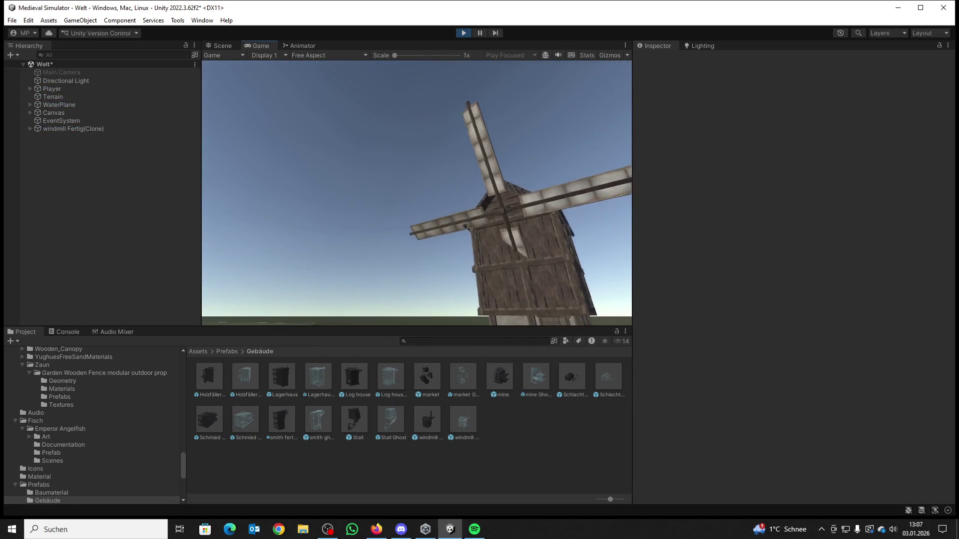
key("super")
left_click(464, 34)
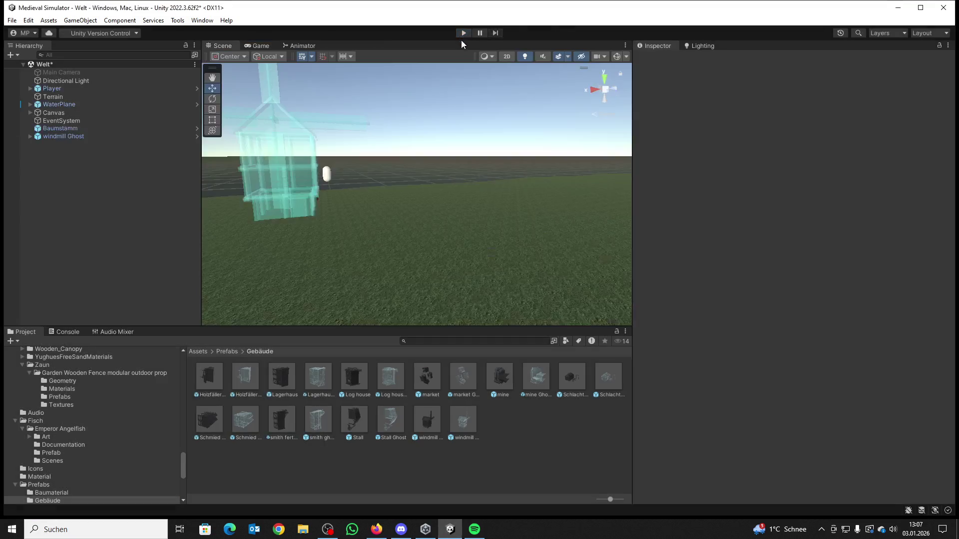
double_click(420, 425)
scroll(836, 335, "down", 5)
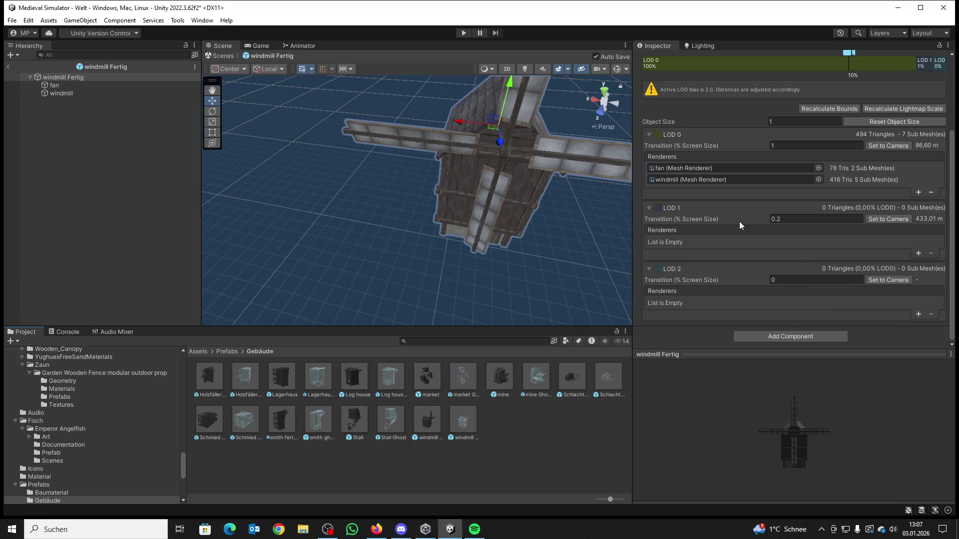
Step: Change the fan's rotation axis to Y (0, 1, 0) and return to the Welt scene
left_click(55, 86)
left_click(800, 343)
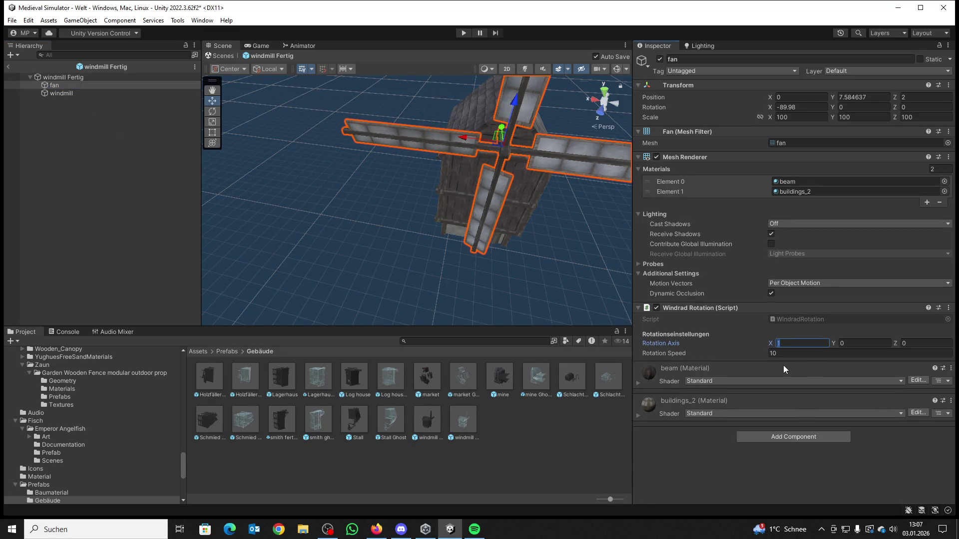
left_click(849, 343)
type("1")
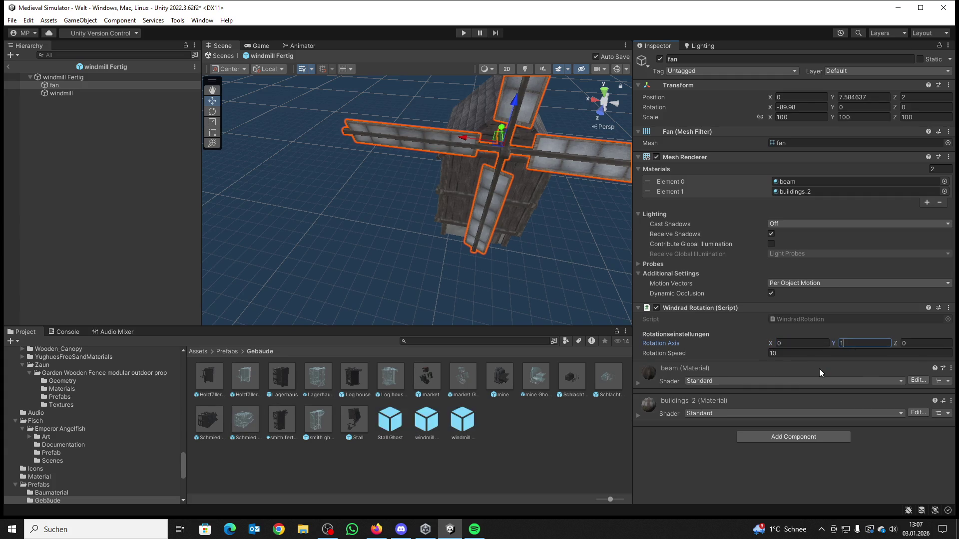
left_click(12, 21)
left_click(546, 46)
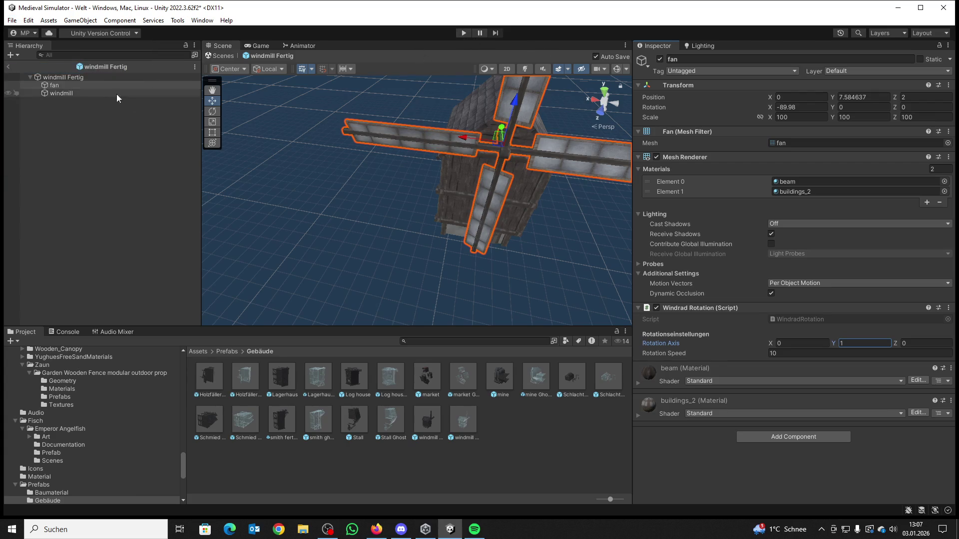
left_click(8, 67)
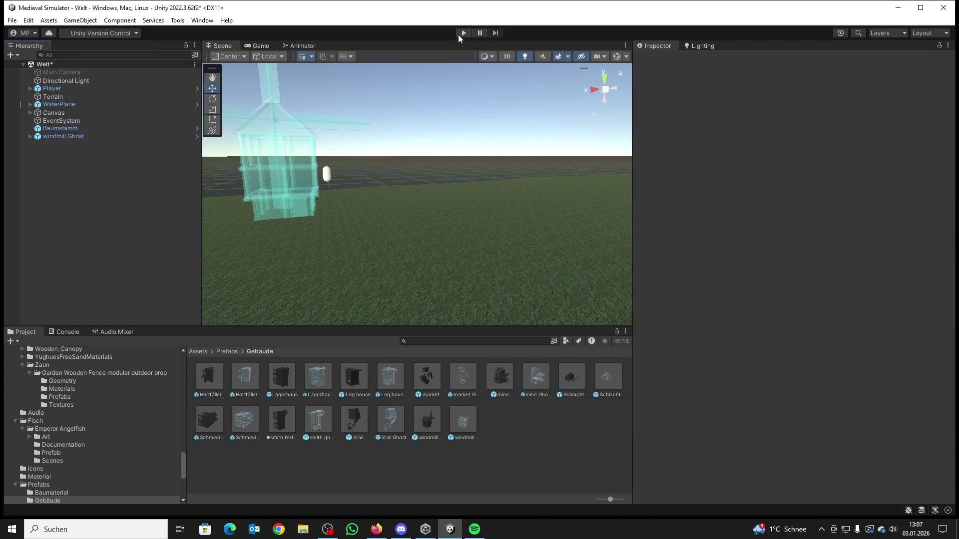
left_click(462, 33)
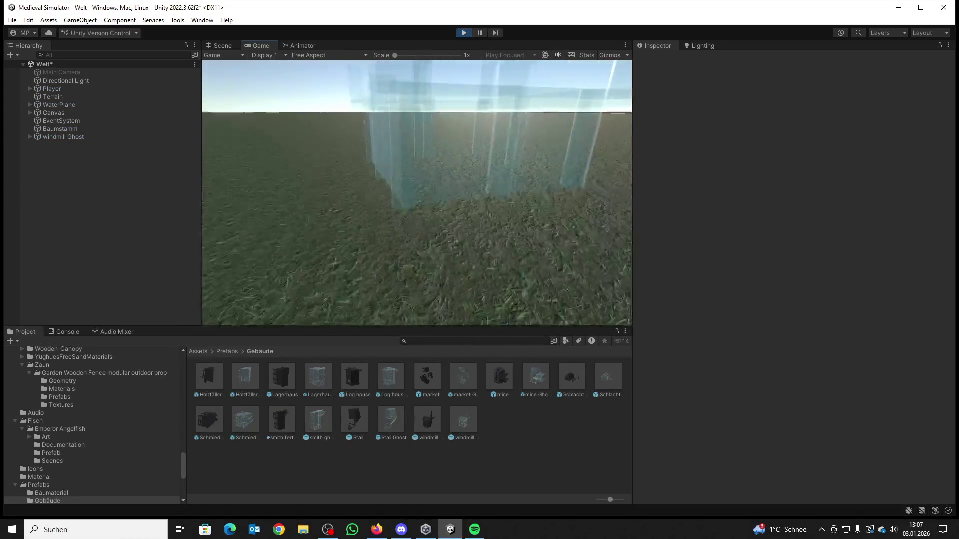
left_click(416, 194)
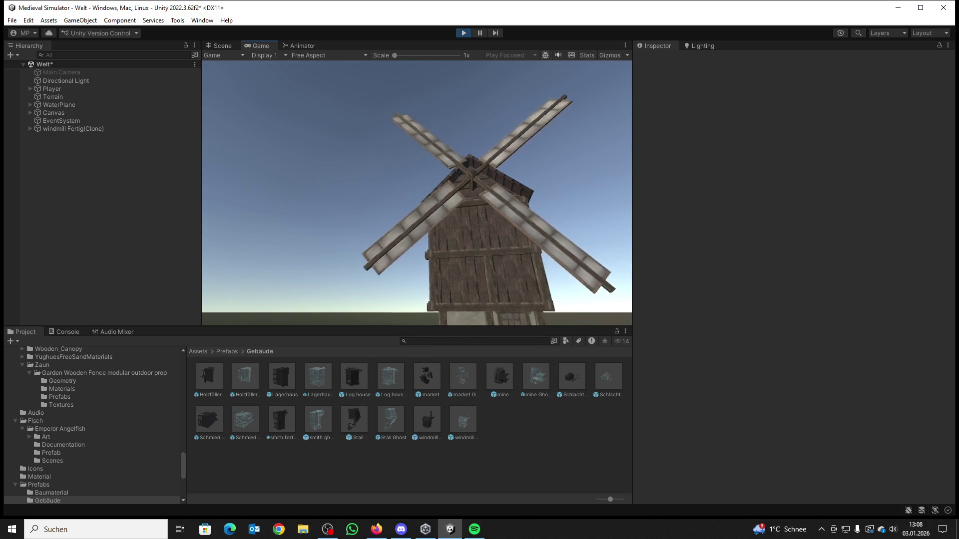
key("s")
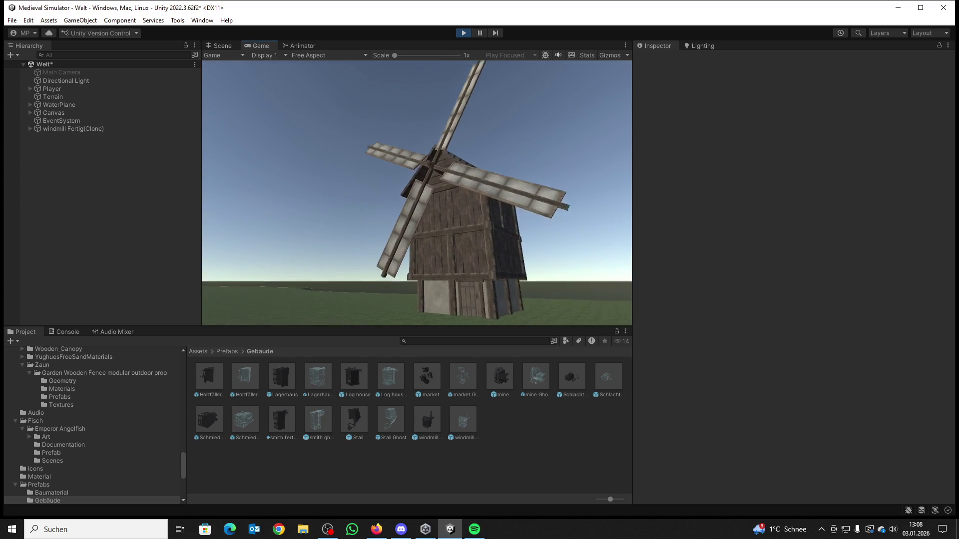
key("w")
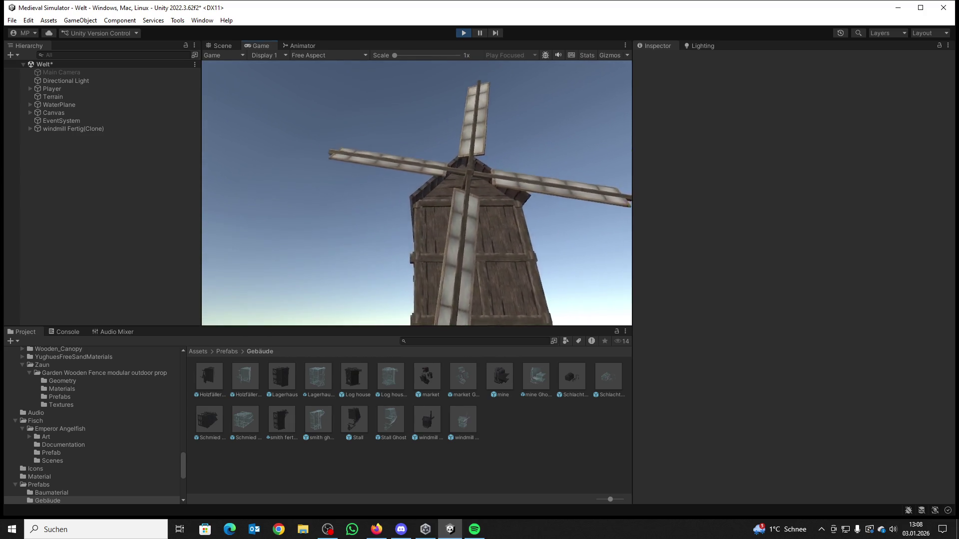
key("s")
key("a")
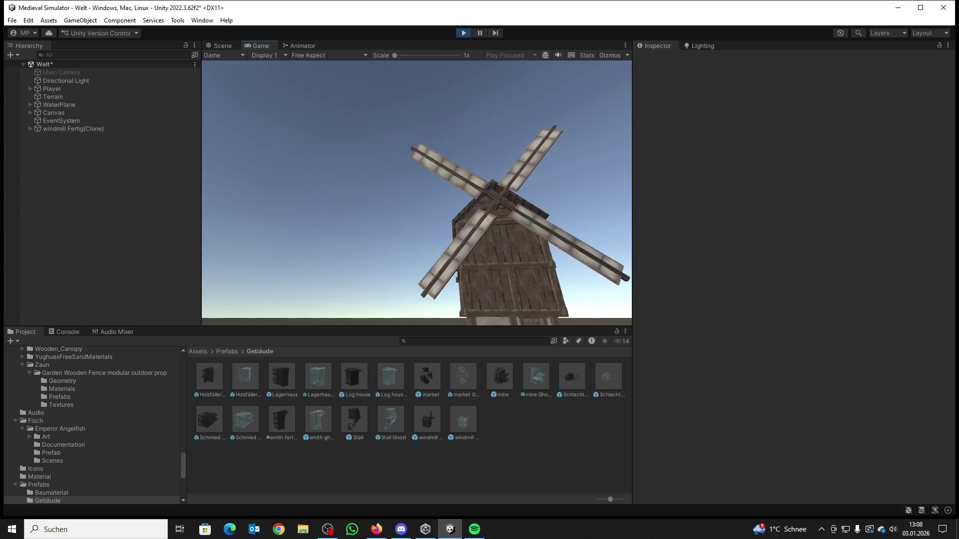
key("super")
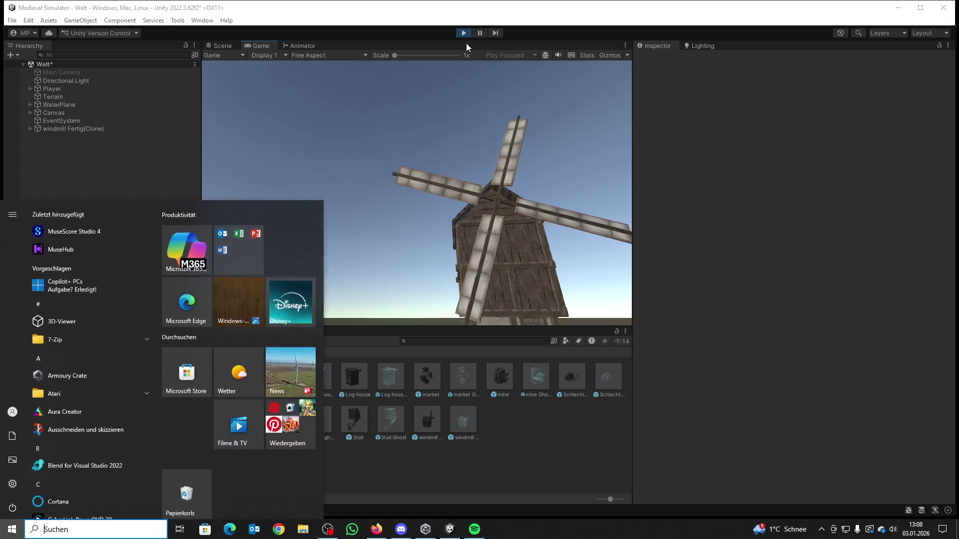
left_click(463, 34)
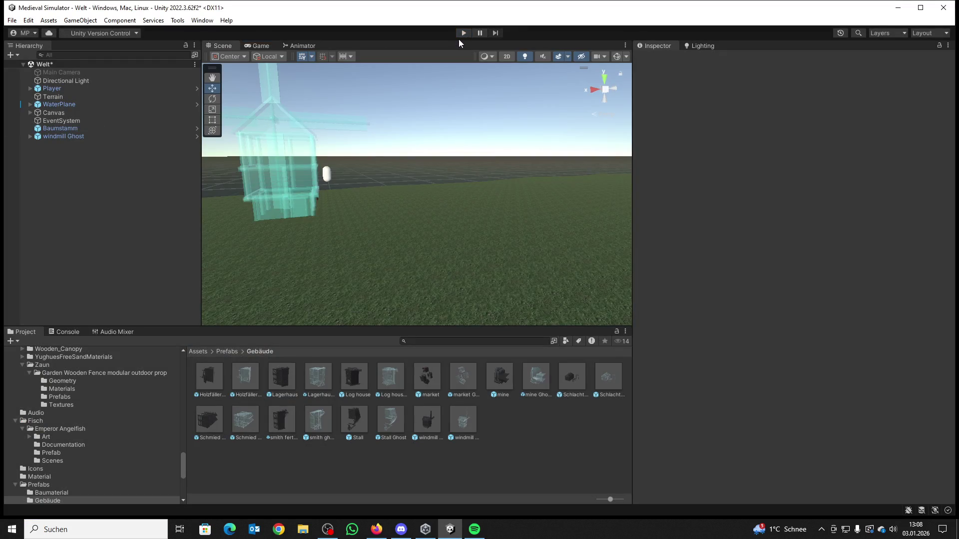
Step: Set the windmill fan's Rotation Speed to 20, then play the Welt scene
double_click(427, 420)
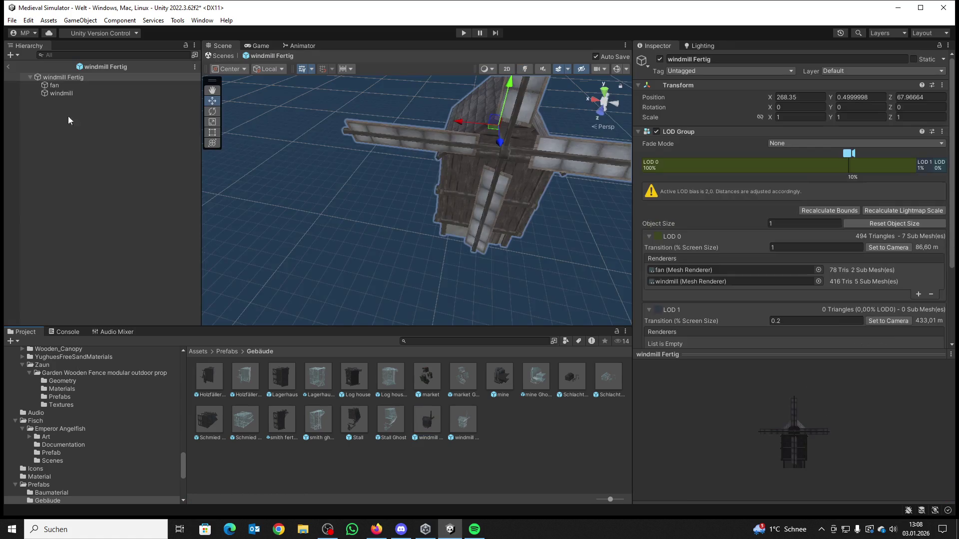
left_click(52, 85)
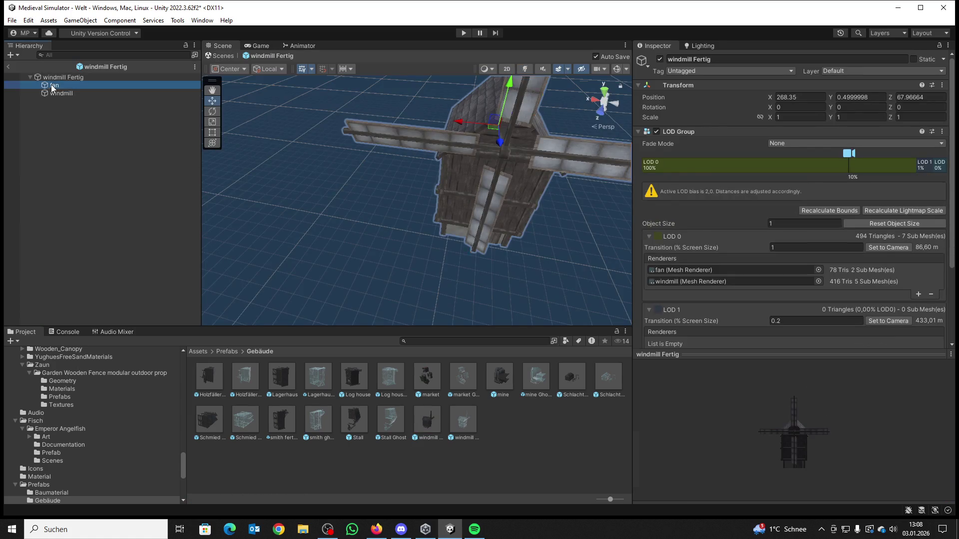
left_click(807, 352)
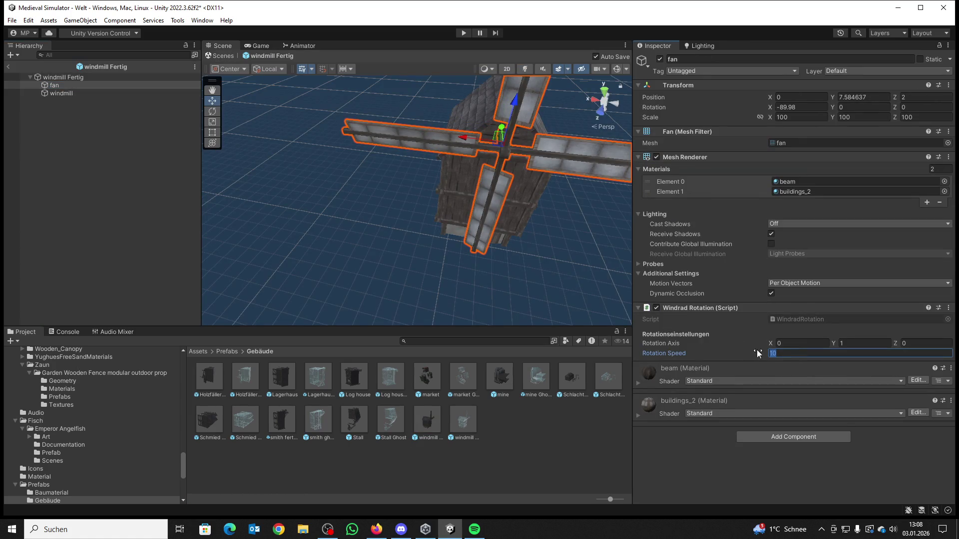
type("0")
left_click(8, 66)
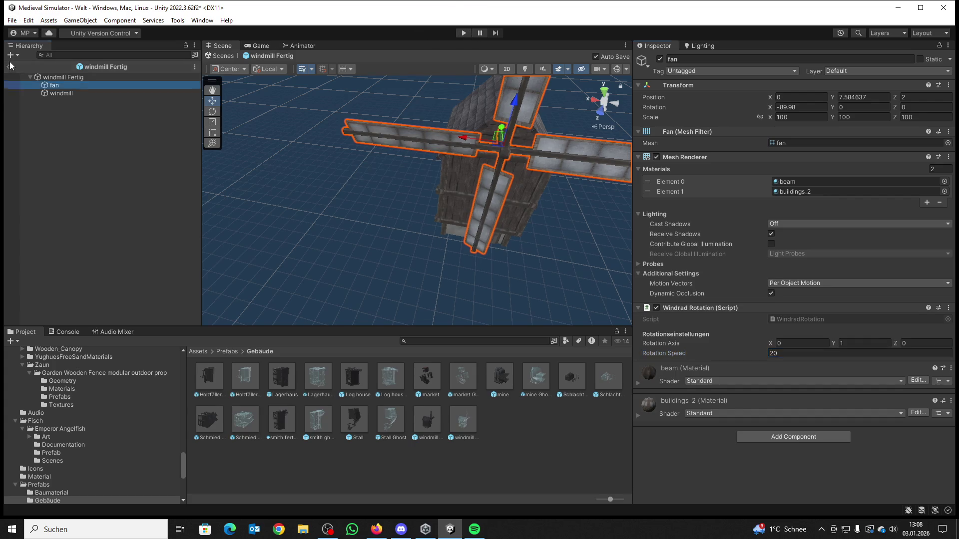
left_click(463, 33)
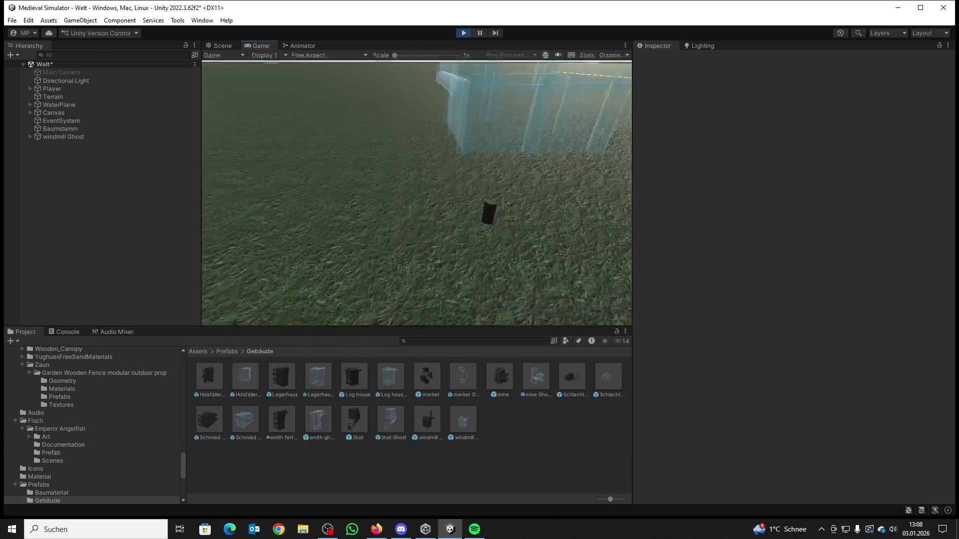
Step: Back away to watch the faster-spinning windmill sails, then stop play mode
key("s")
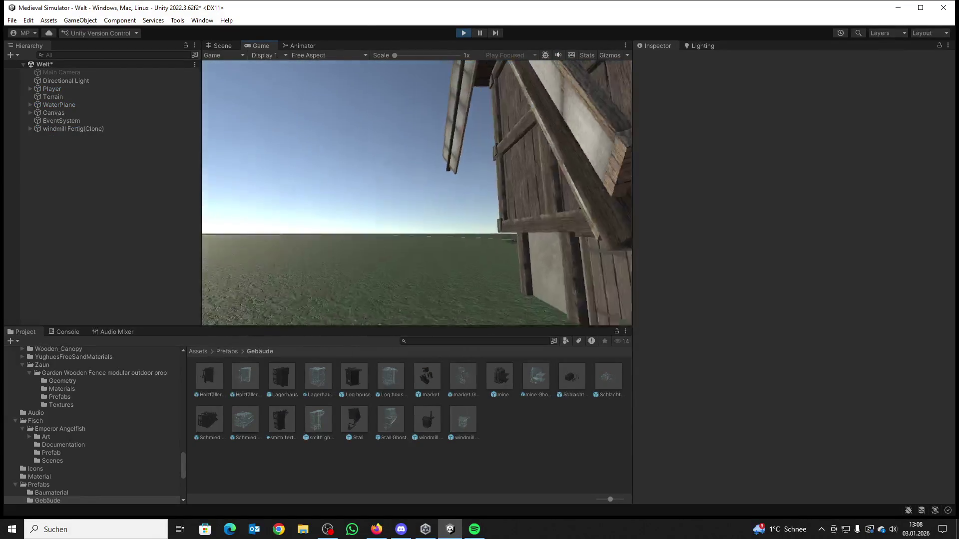
key("s")
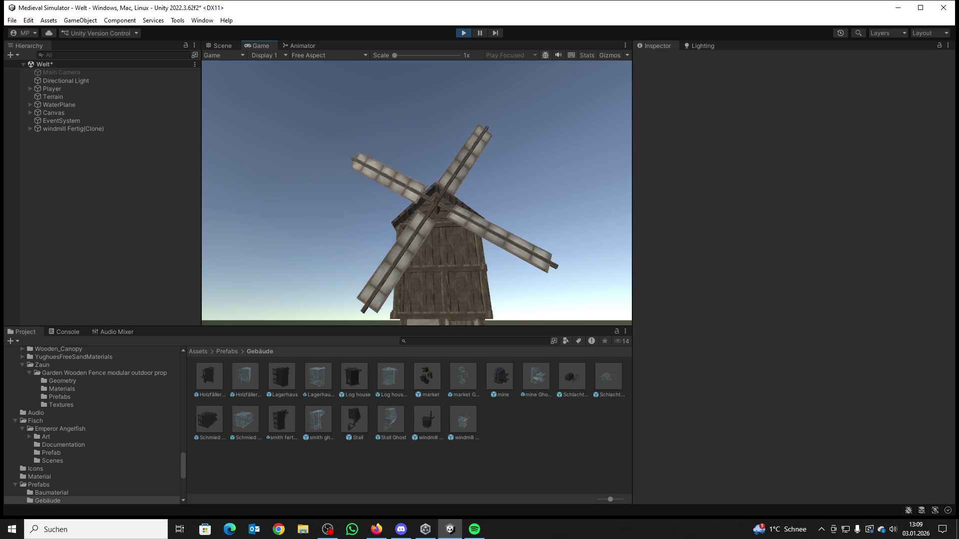
key("super")
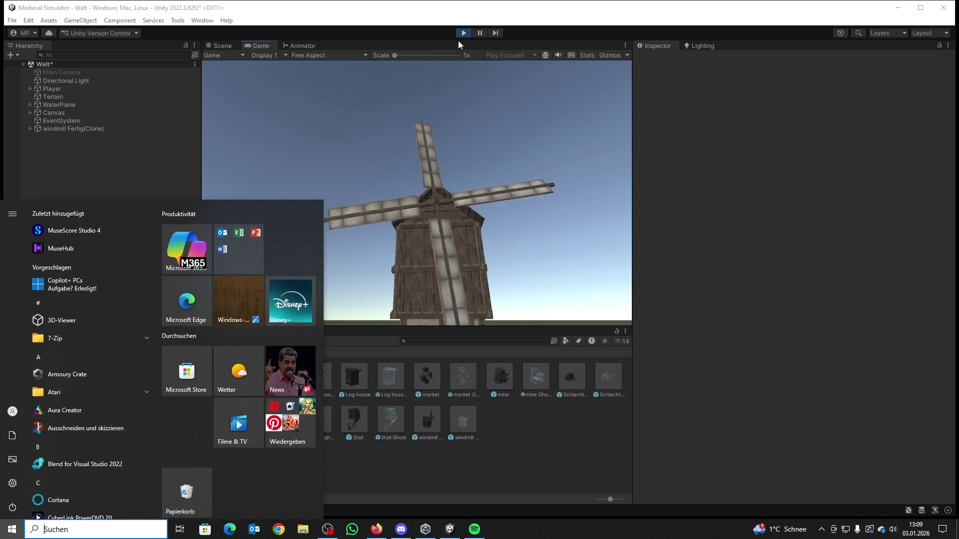
left_click(465, 33)
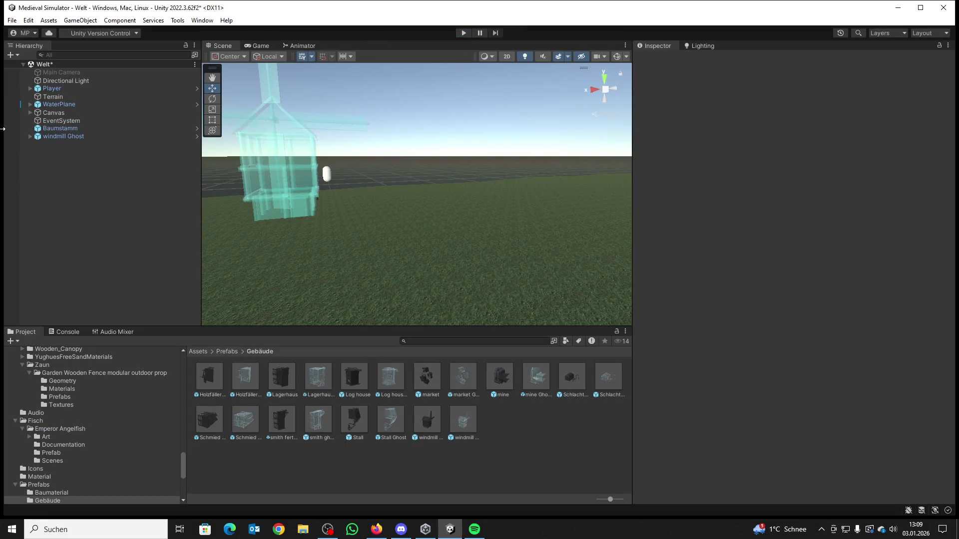
mouse_move(432, 234)
left_mouse_down()
mouse_move(413, 238)
mouse_move(449, 295)
mouse_move(608, 299)
mouse_move(730, 335)
mouse_move(803, 340)
mouse_move(924, 318)
mouse_move(898, 317)
left_mouse_up()
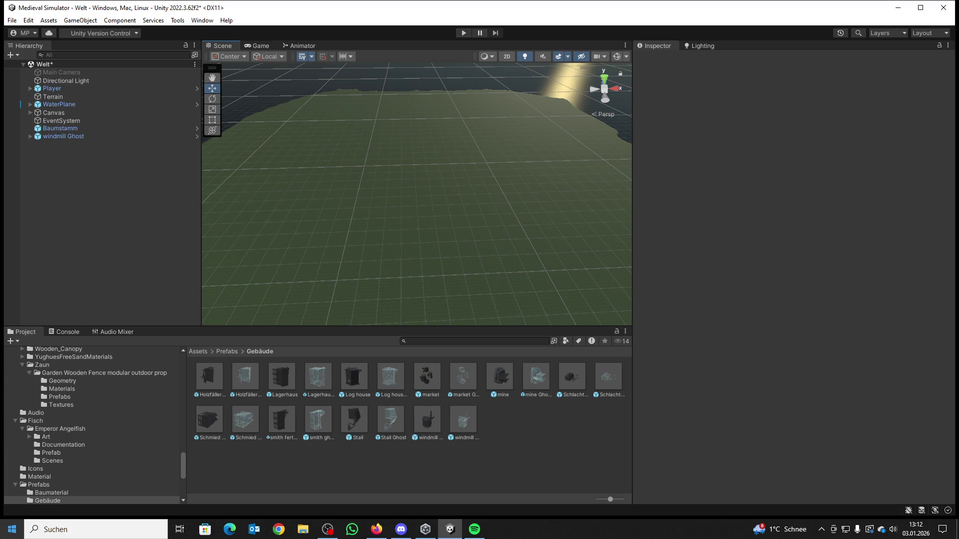
scroll(452, 217, "down", 6)
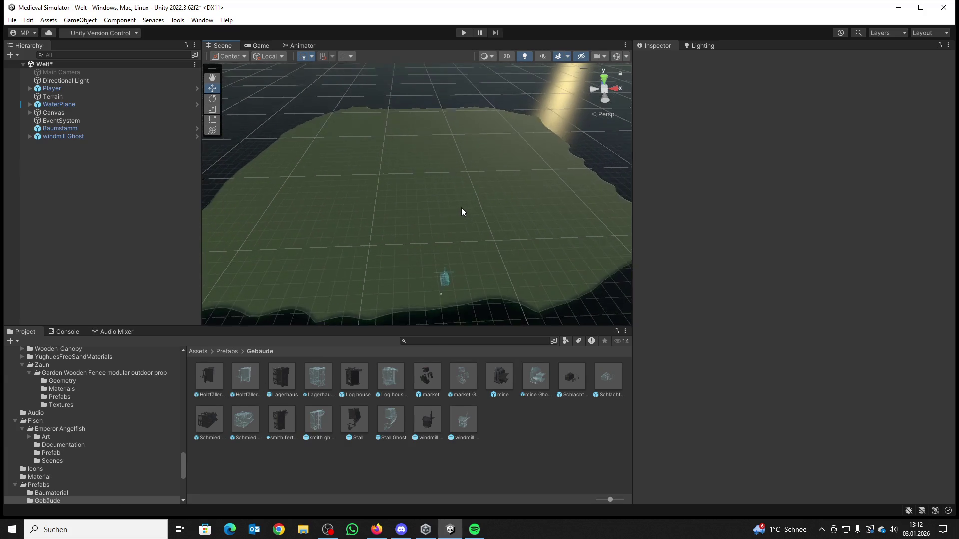
scroll(462, 211, "down", 1)
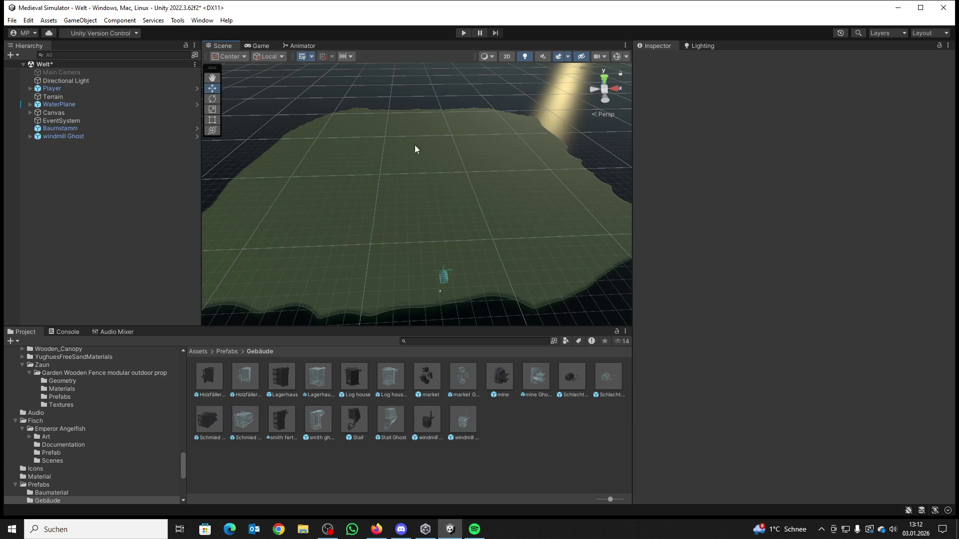